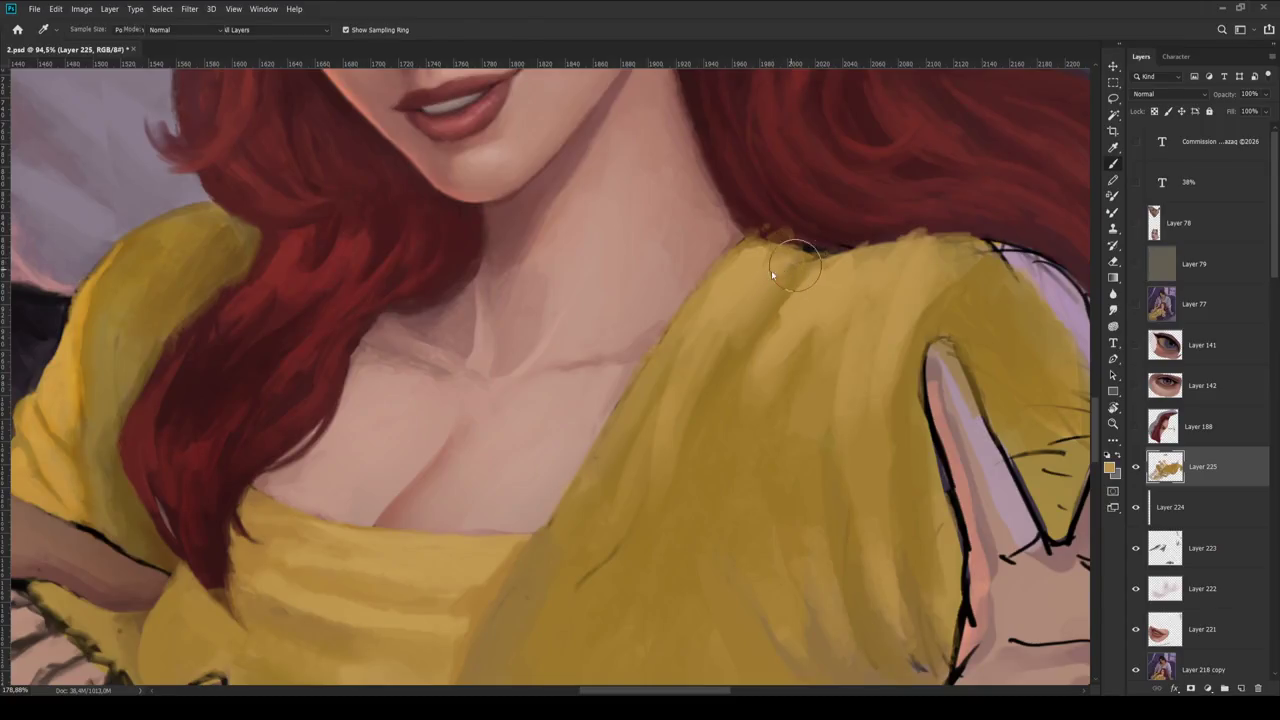
- Rotate the canvas to a new angle and zoom in on the woman's upper body
key(b)
key(ctrl+0)
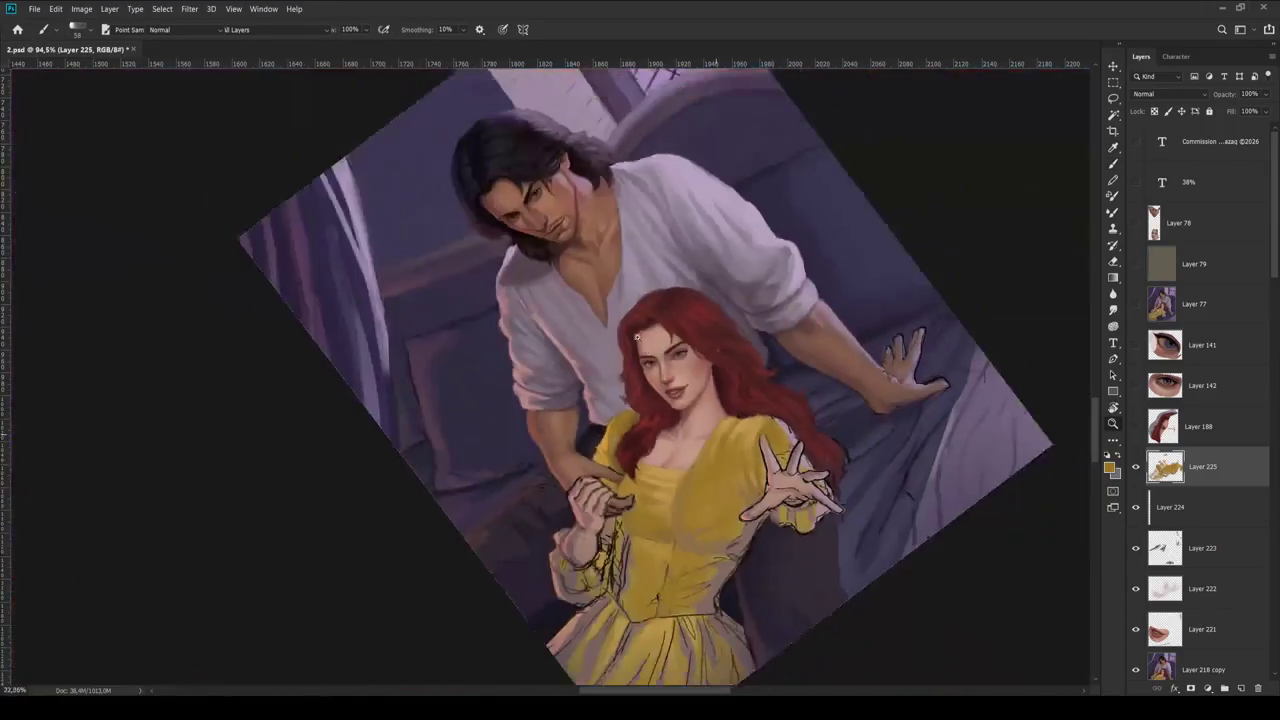
key(r)
drag(805, 334, 838, 430)
scroll(627, 527, up, 5)
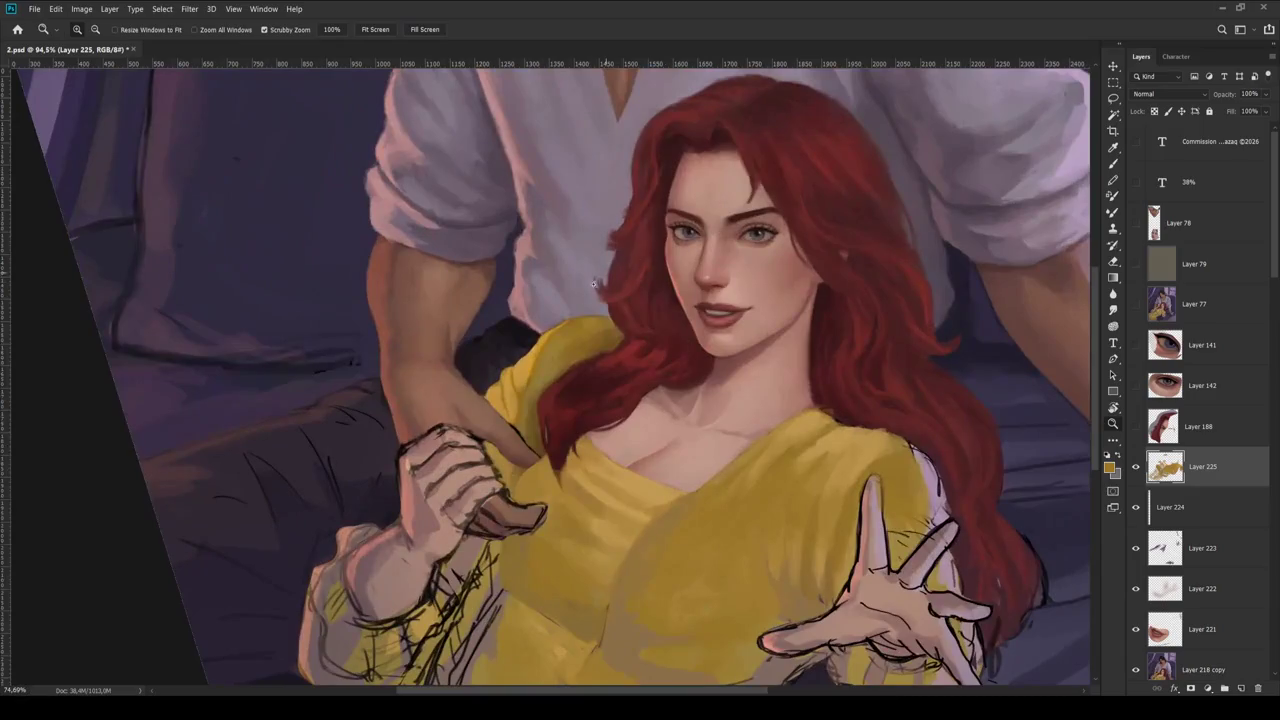
drag(646, 442, 626, 438)
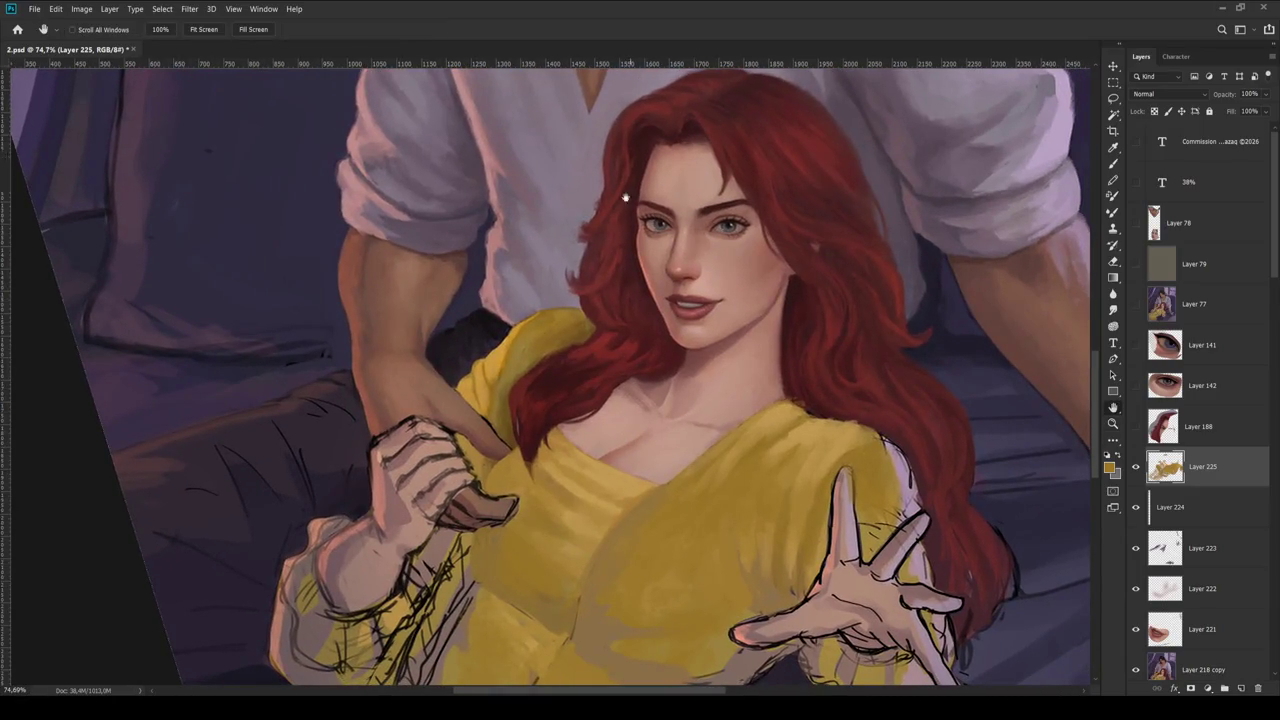
- Sample a colour from the painting and enlarge the brush
key(i)
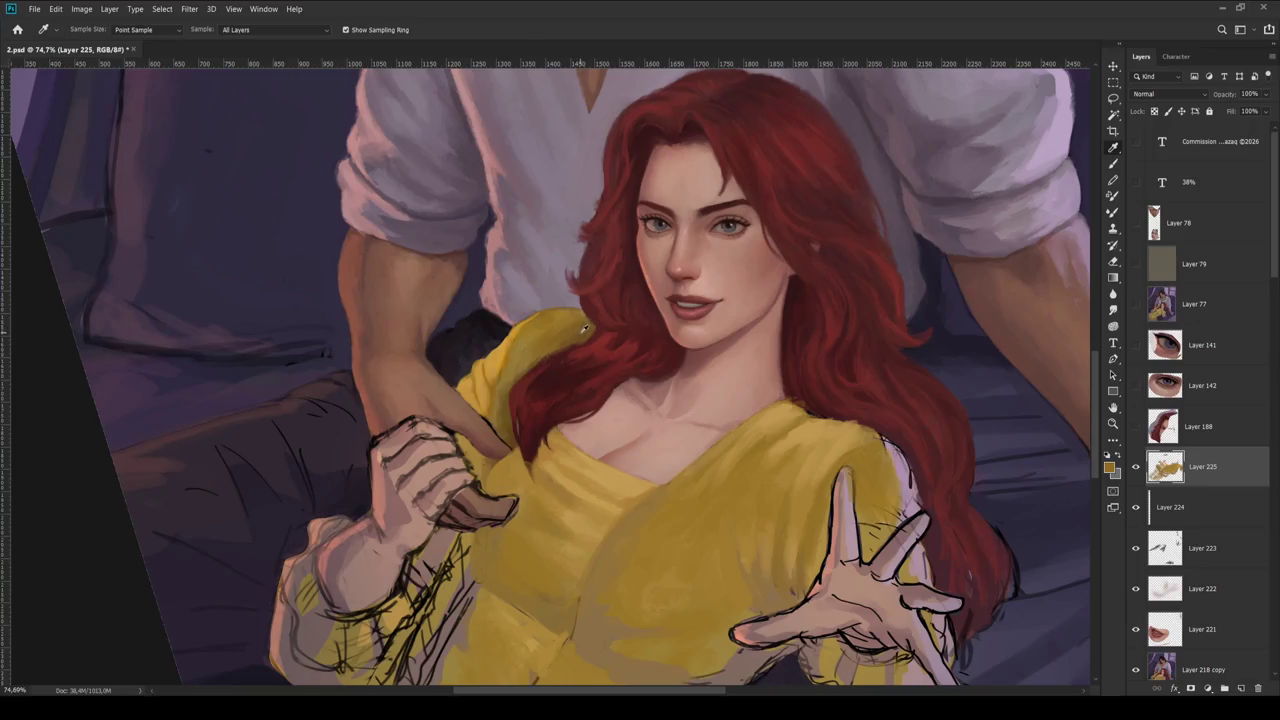
key(b)
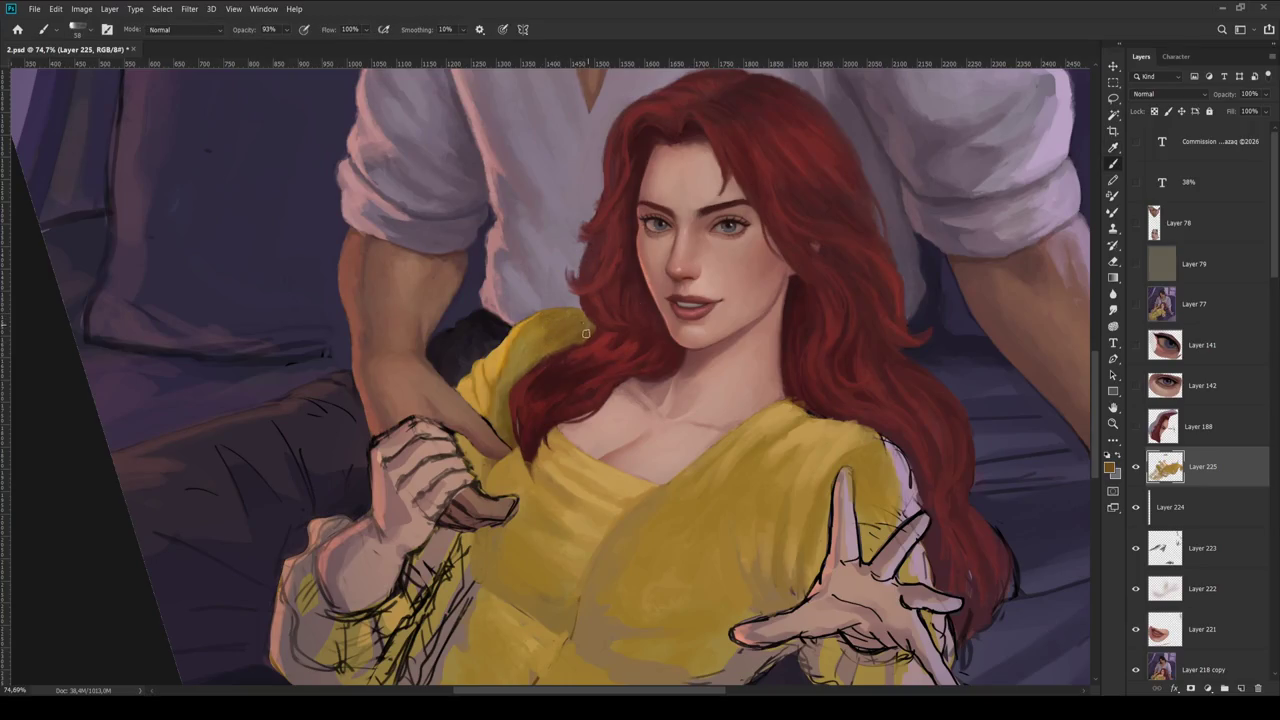
key(bracketright)
key(bracketright)
key(bracketright)
key(9)
key(2)
scroll(545, 340, down, 5)
- Tilt the canvas to a gentler angle and enlarge the brush further
key(r)
drag(768, 355, 700, 420)
scroll(540, 440, up, 9)
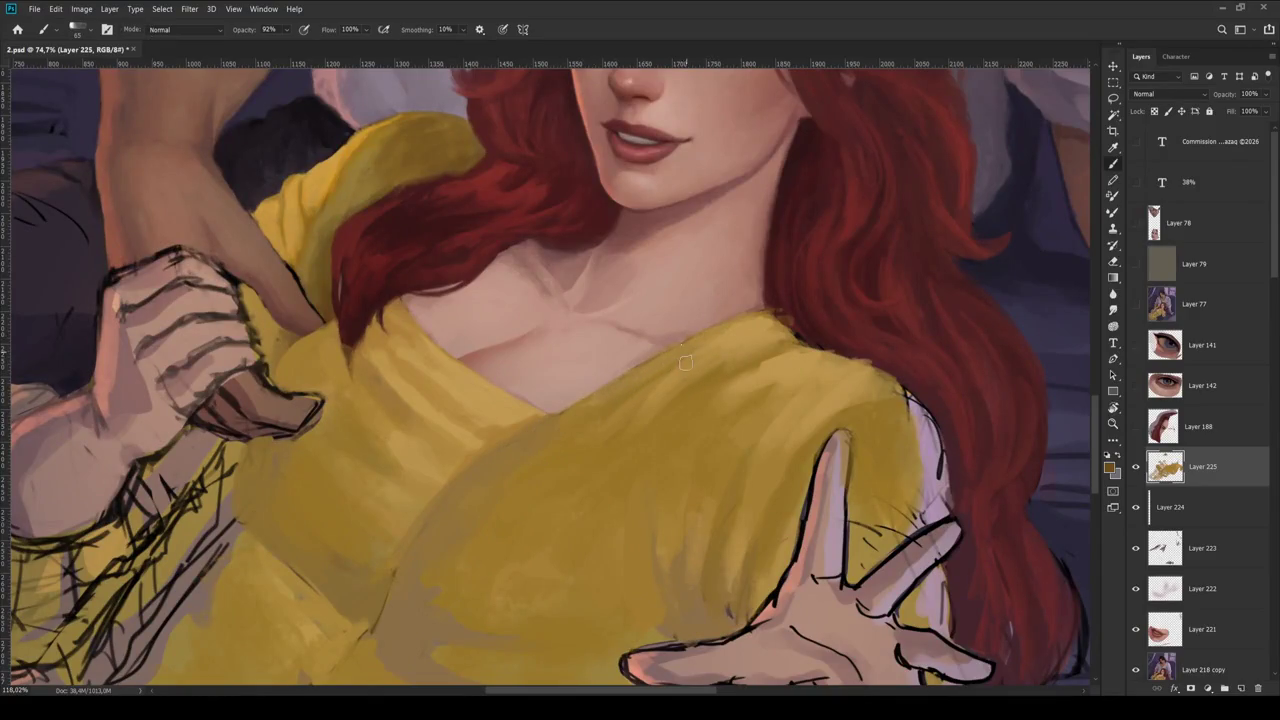
scroll(380, 628, down, 6)
scroll(570, 411, up, 2)
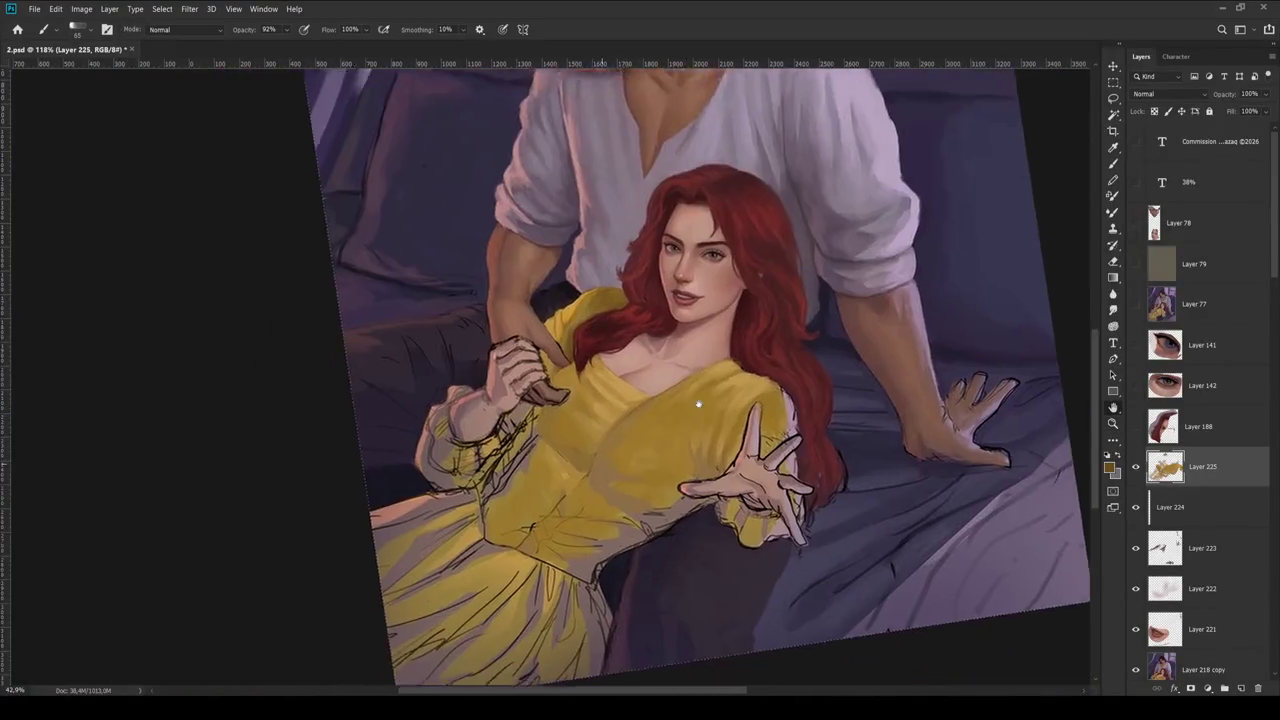
scroll(570, 411, up, 2)
scroll(570, 411, up, 2)
key(bracketright)
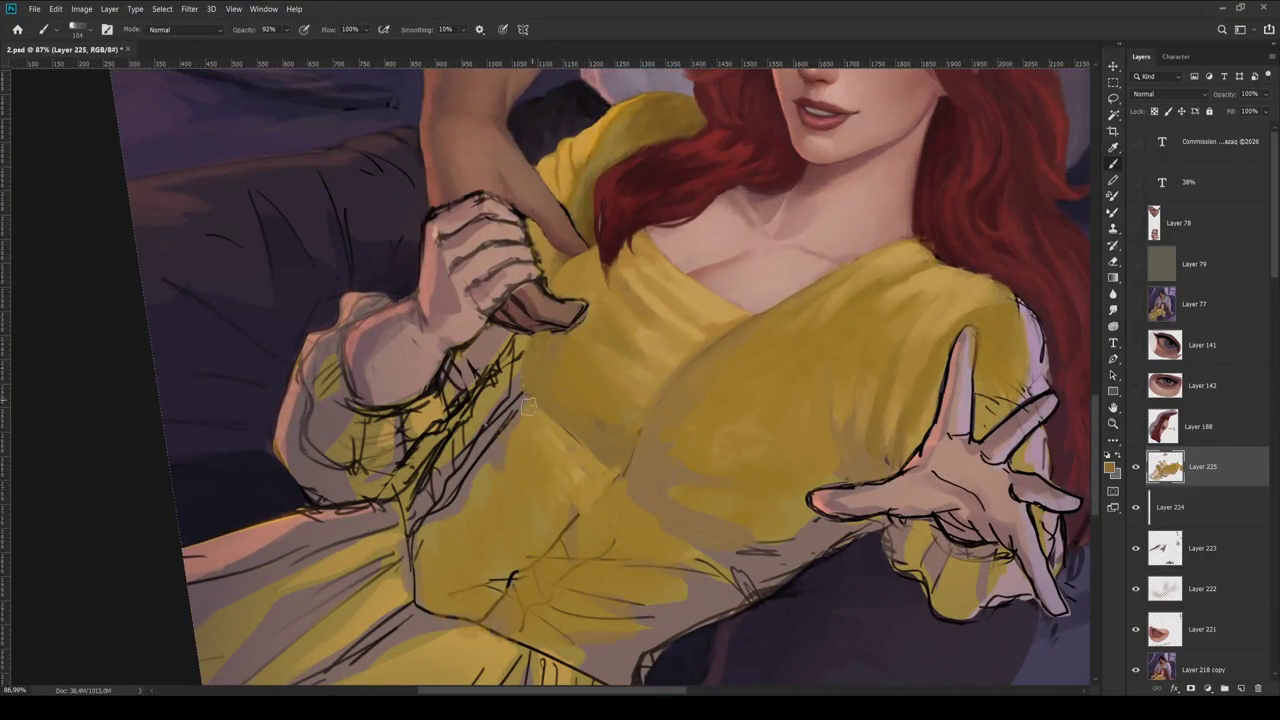
key(bracketright)
- Sample a dress colour and paint shading strokes onto the yellow dress
key(i)
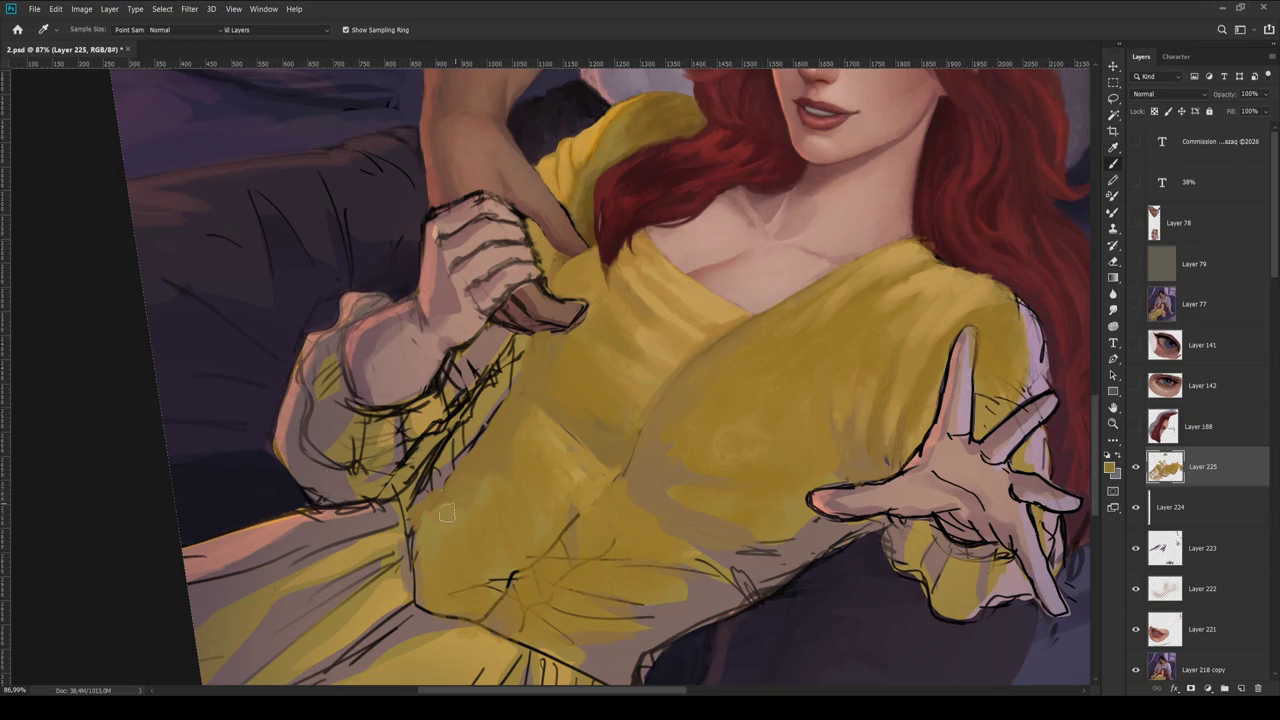
scroll(621, 453, down, 2)
key(z)
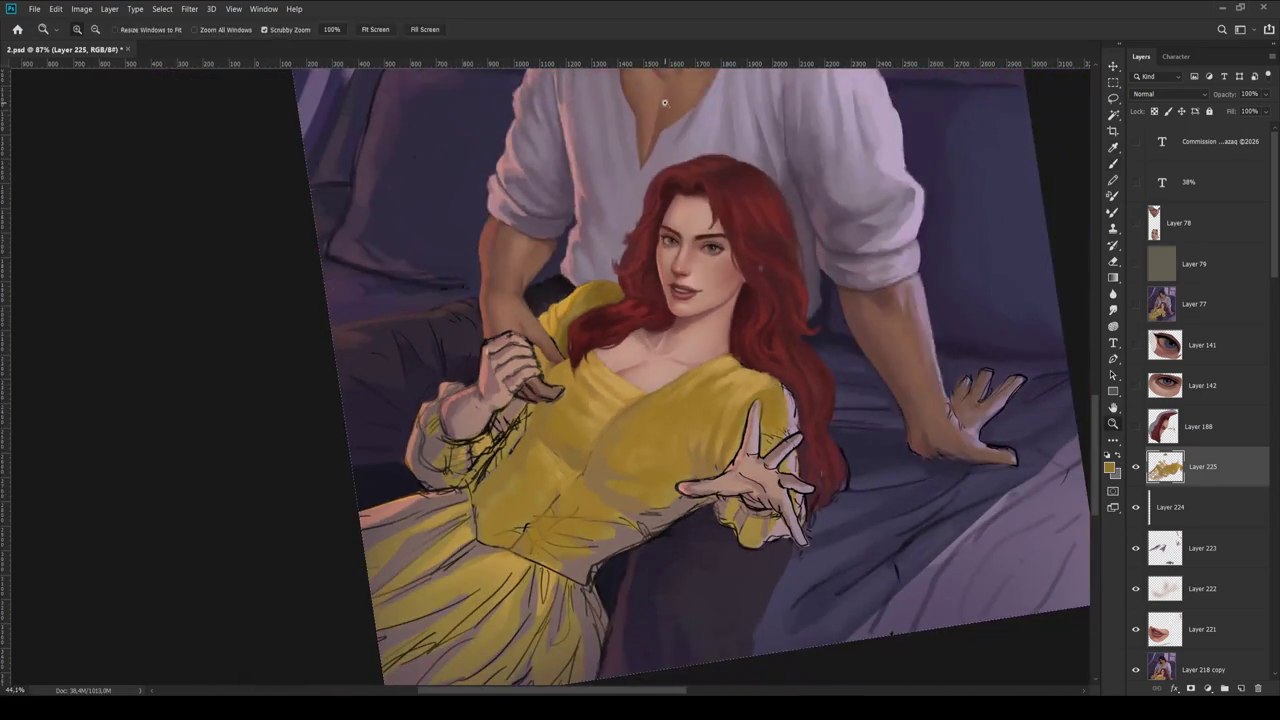
scroll(621, 453, down, 2)
scroll(621, 453, up, 1)
scroll(621, 453, up, 3)
key(b)
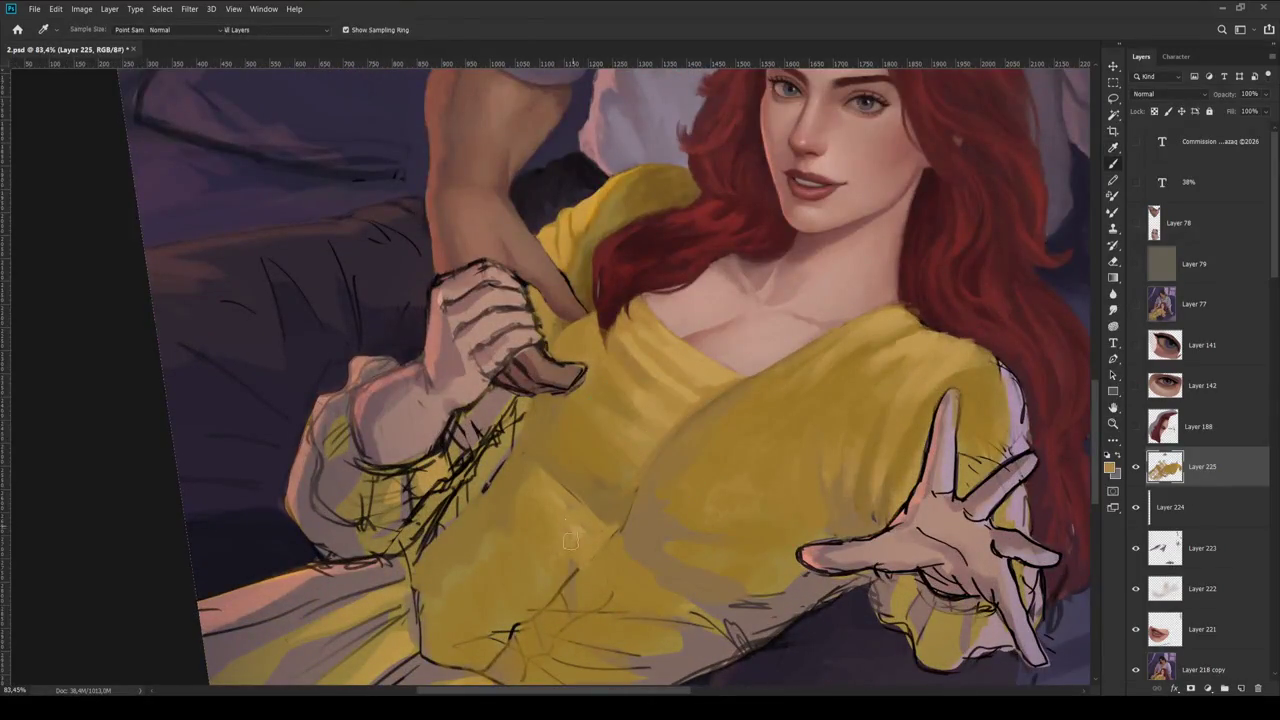
mouse_move(604, 540)
mouse_down()
mouse_move(575, 510)
mouse_move(538, 563)
mouse_up()
key(bracketleft)
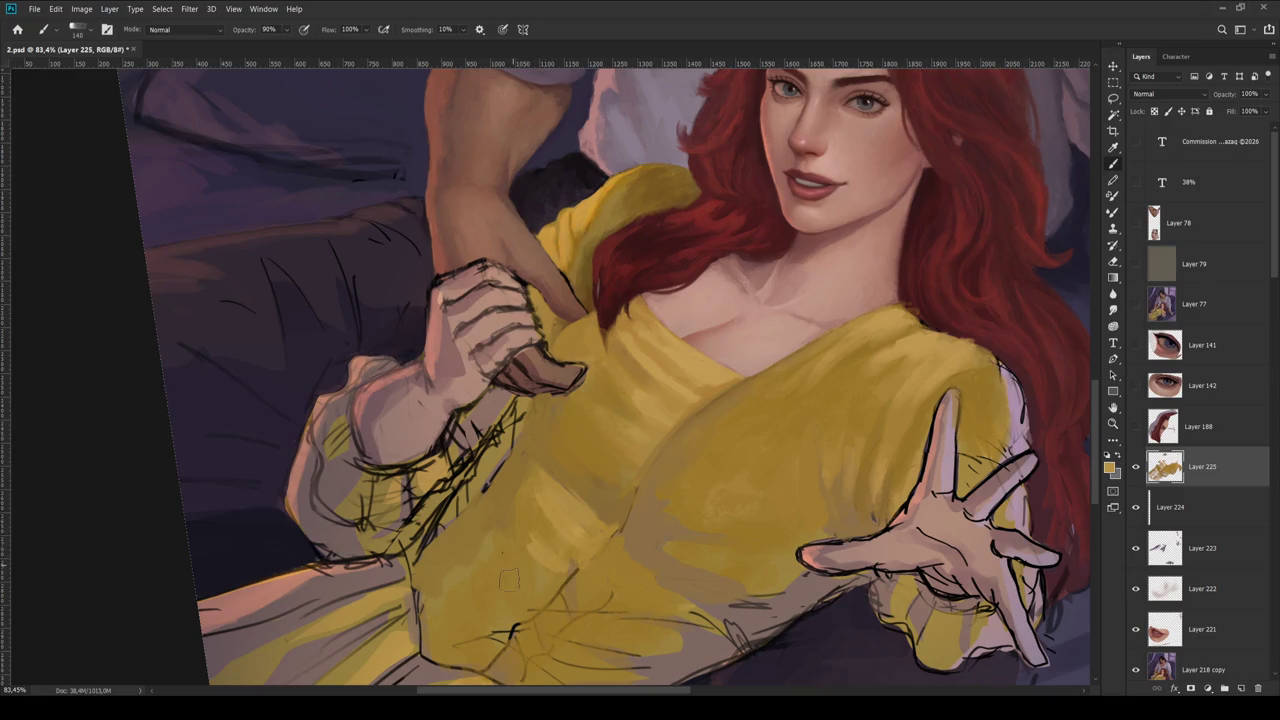
- Zoom in to about 295% on the woman
scroll(515, 575, down, 4)
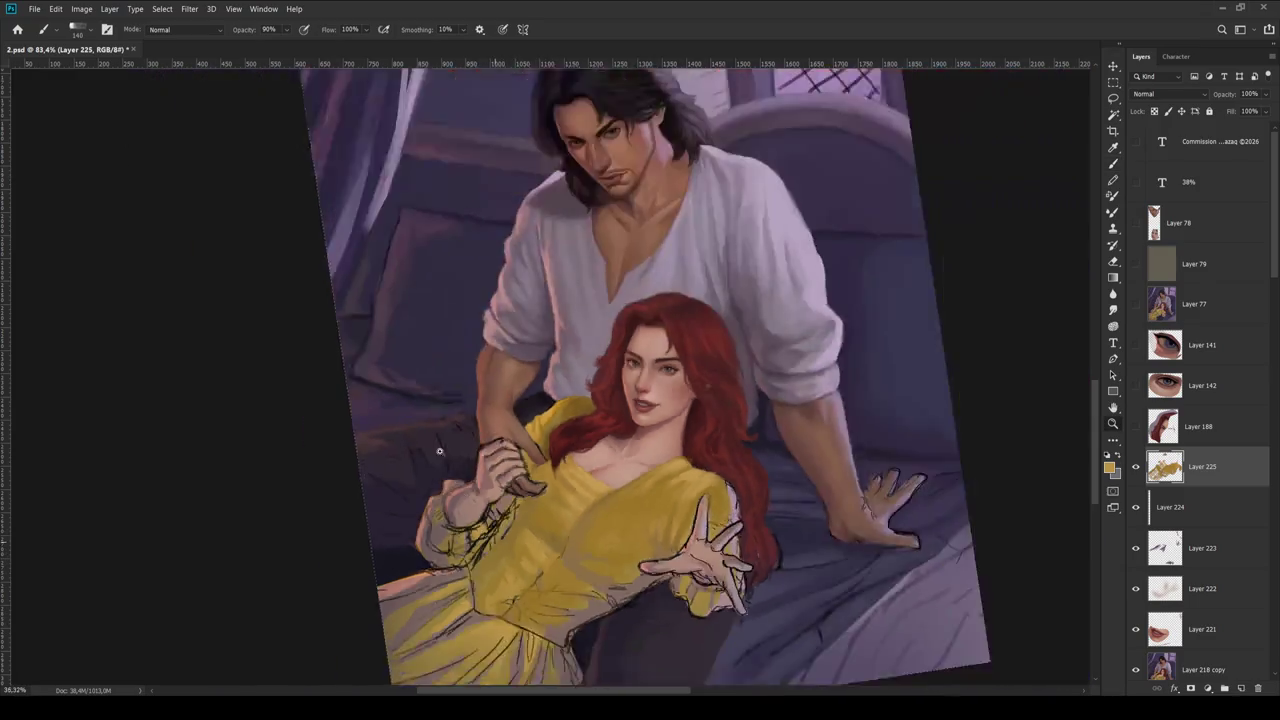
scroll(439, 451, down, 4)
key(z)
drag(500, 490, 650, 490)
key(b)
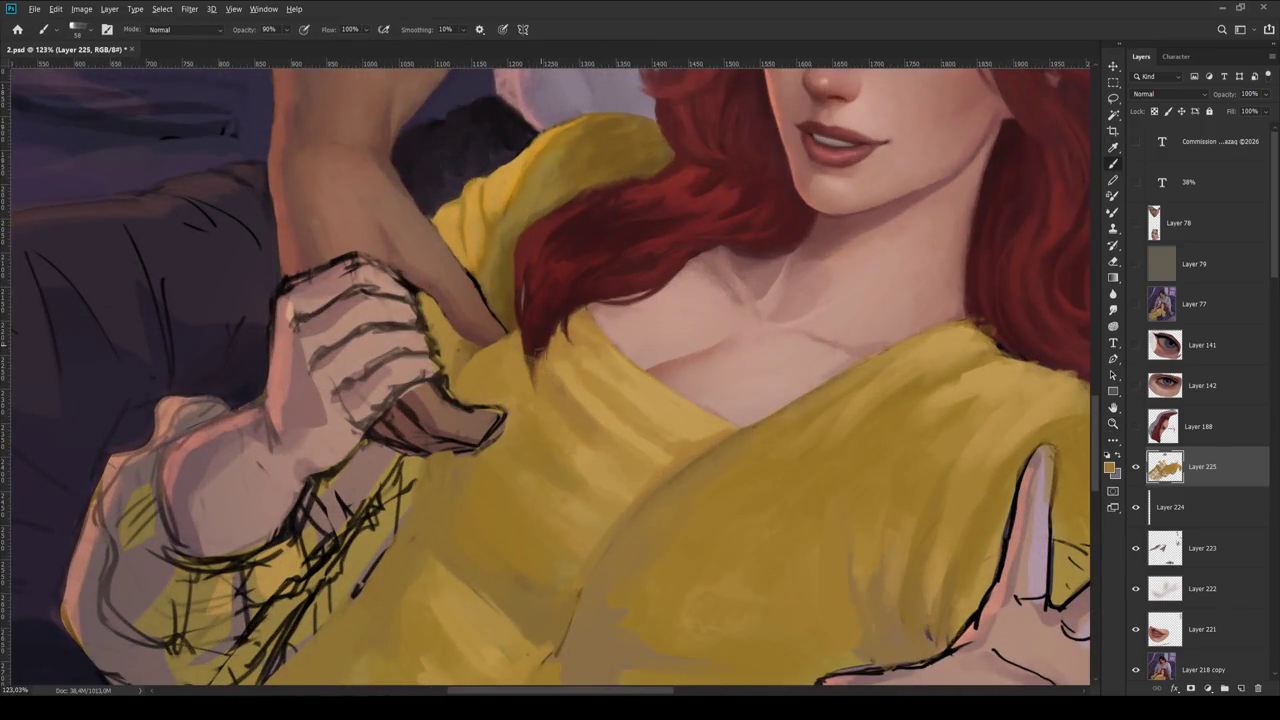
scroll(540, 340, up, 5)
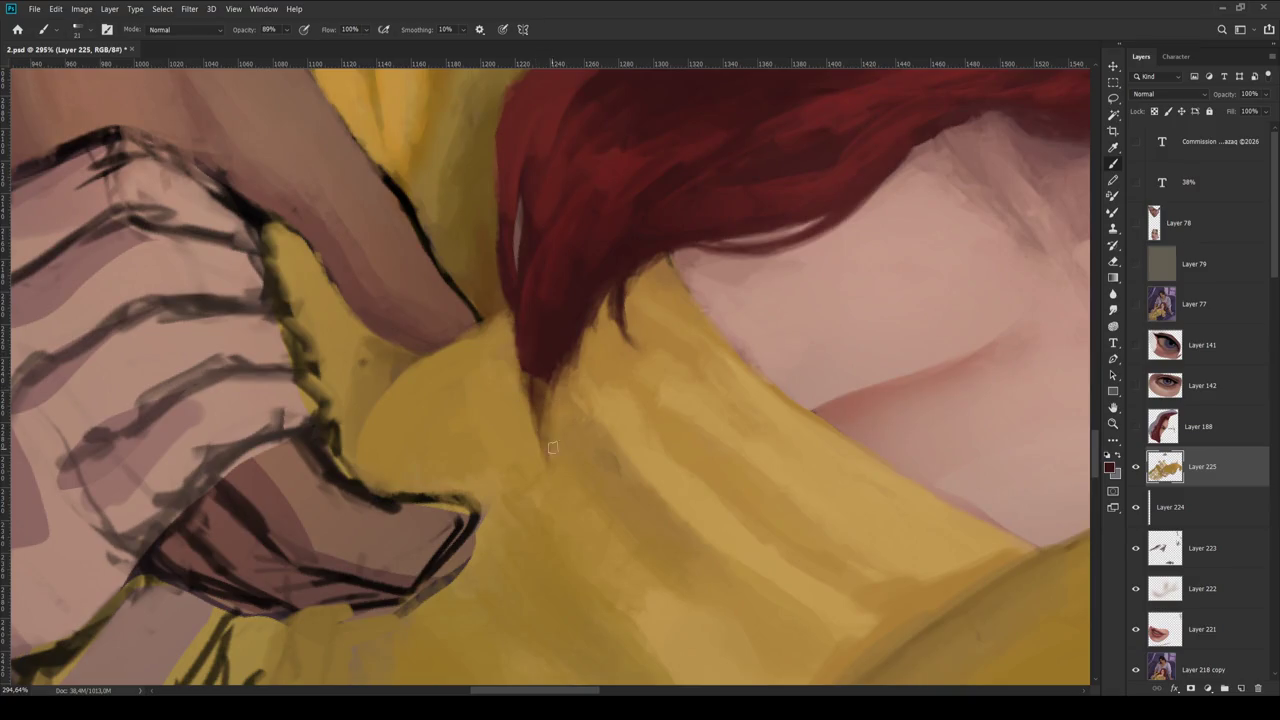
- Extend the red hair tip into a longer, finer point over the dress
drag(530, 376, 545, 440)
drag(524, 374, 546, 455)
drag(514, 338, 540, 440)
mouse_move(550, 295)
mouse_down()
mouse_move(557, 471)
mouse_move(662, 165)
mouse_up()
- Reset the canvas rotation to upright and flip the canvas horizontally
key(z)
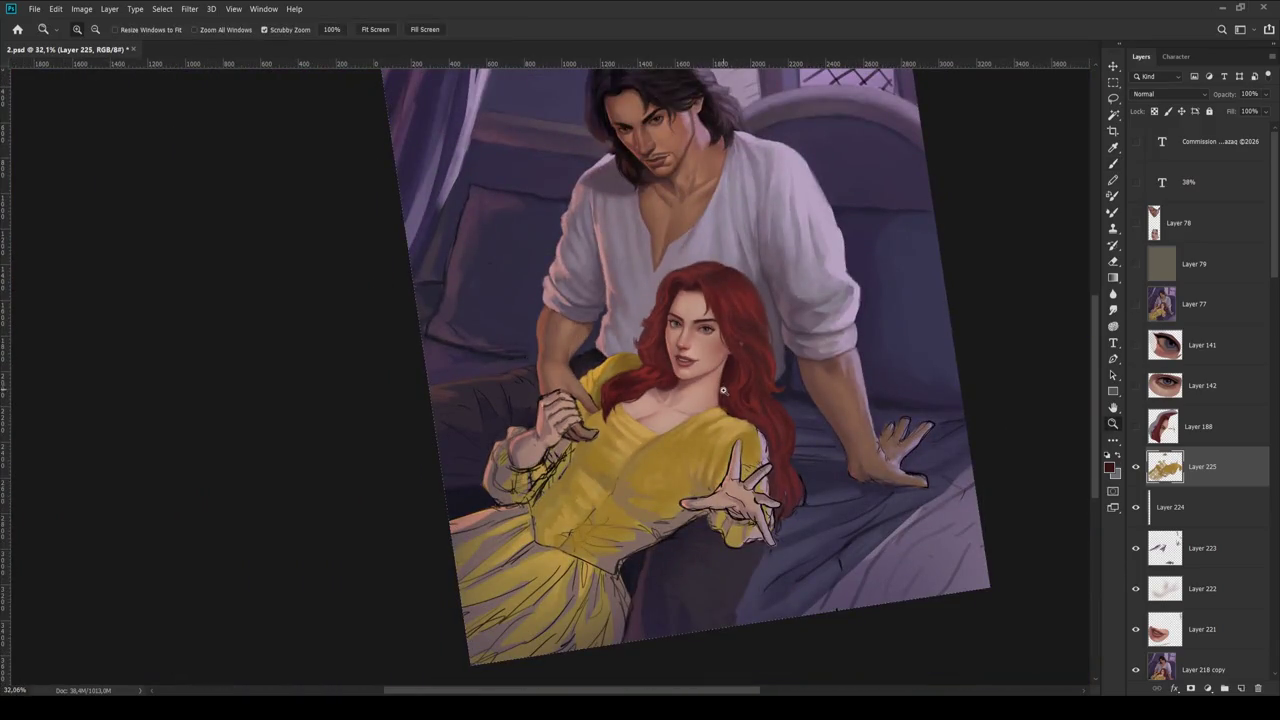
key(r)
key(Escape)
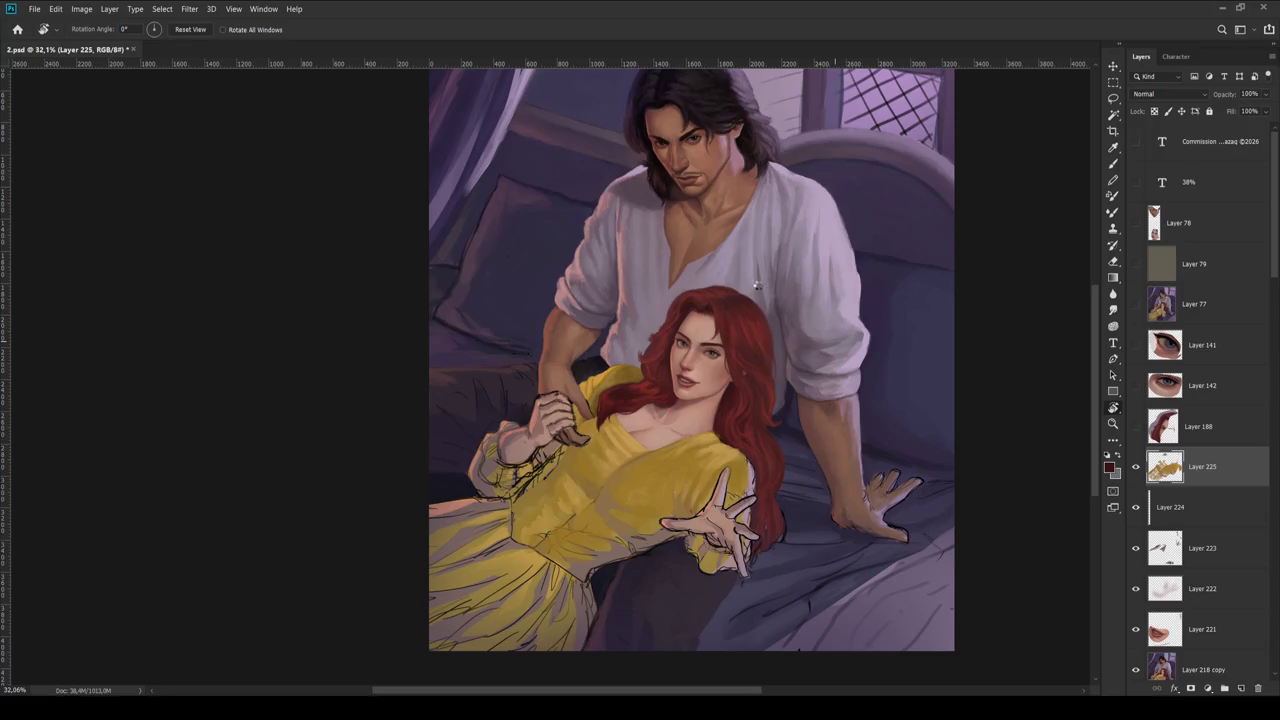
key(ctrl+shift+h)
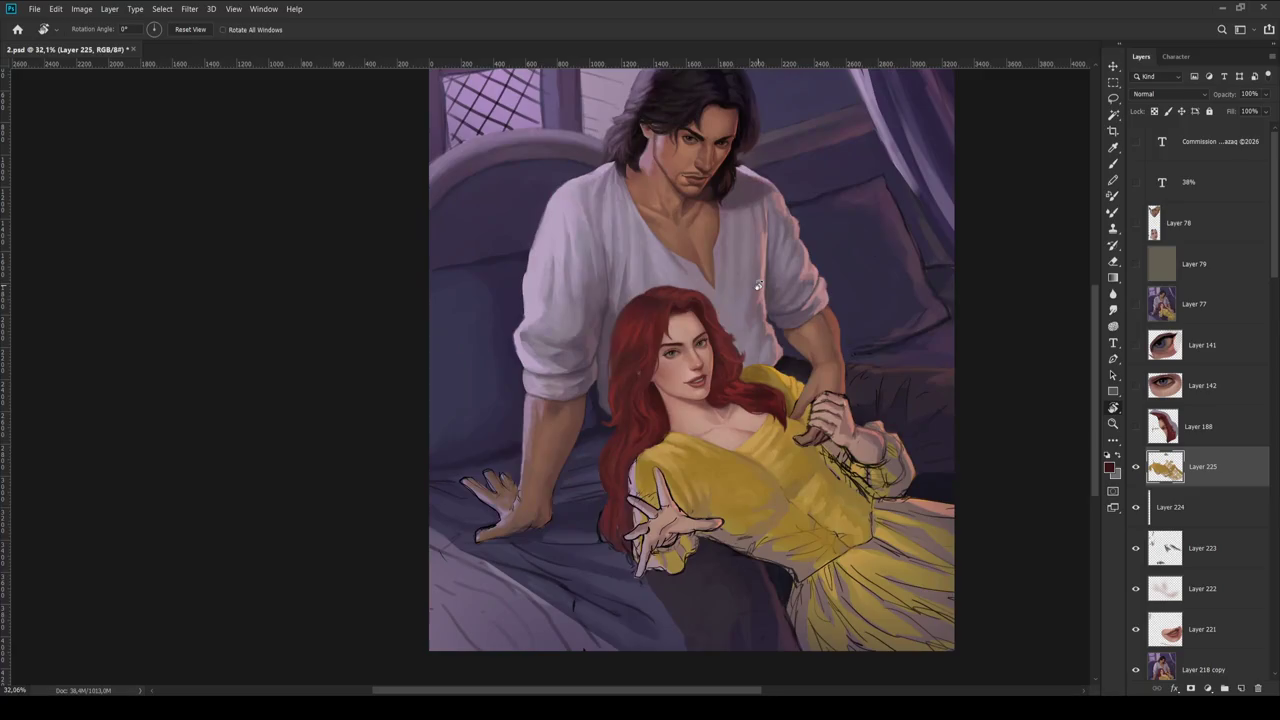
- Sample the dress's yellow-tan colour and enlarge the brush slightly
key(h)
scroll(823, 537, up, 5)
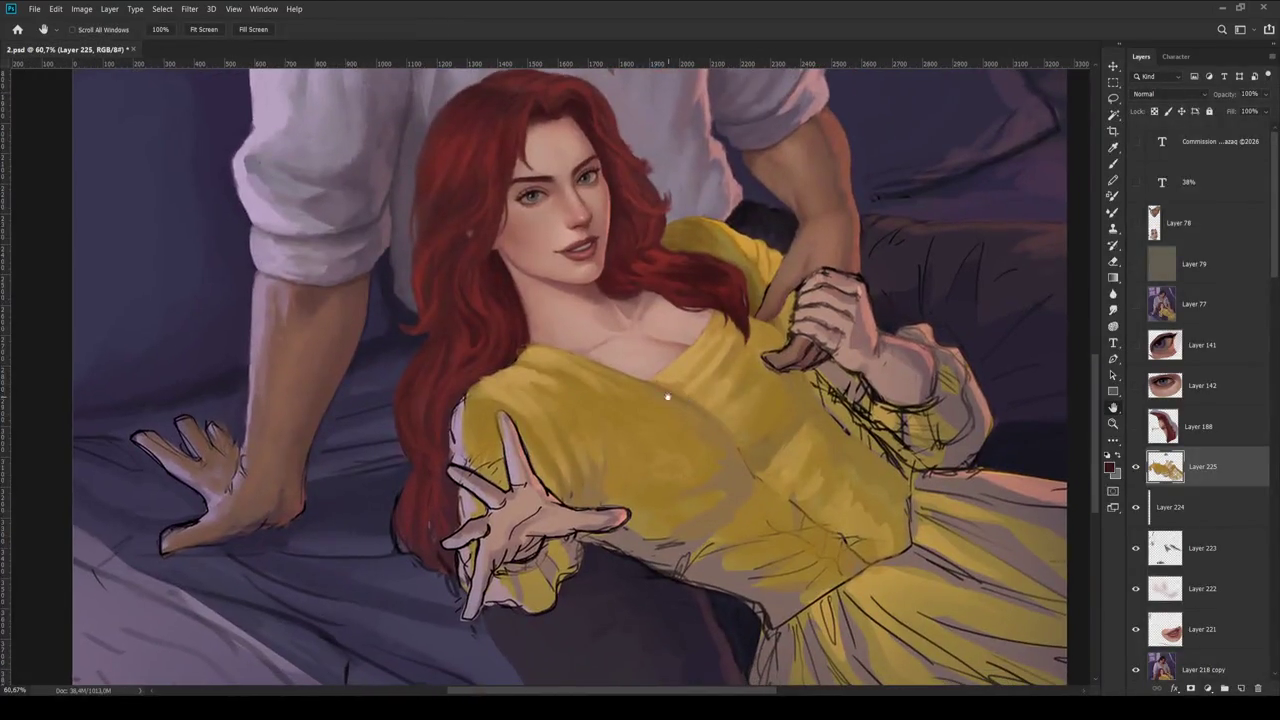
scroll(585, 503, up, 3)
key(b)
alt+click(622, 457)
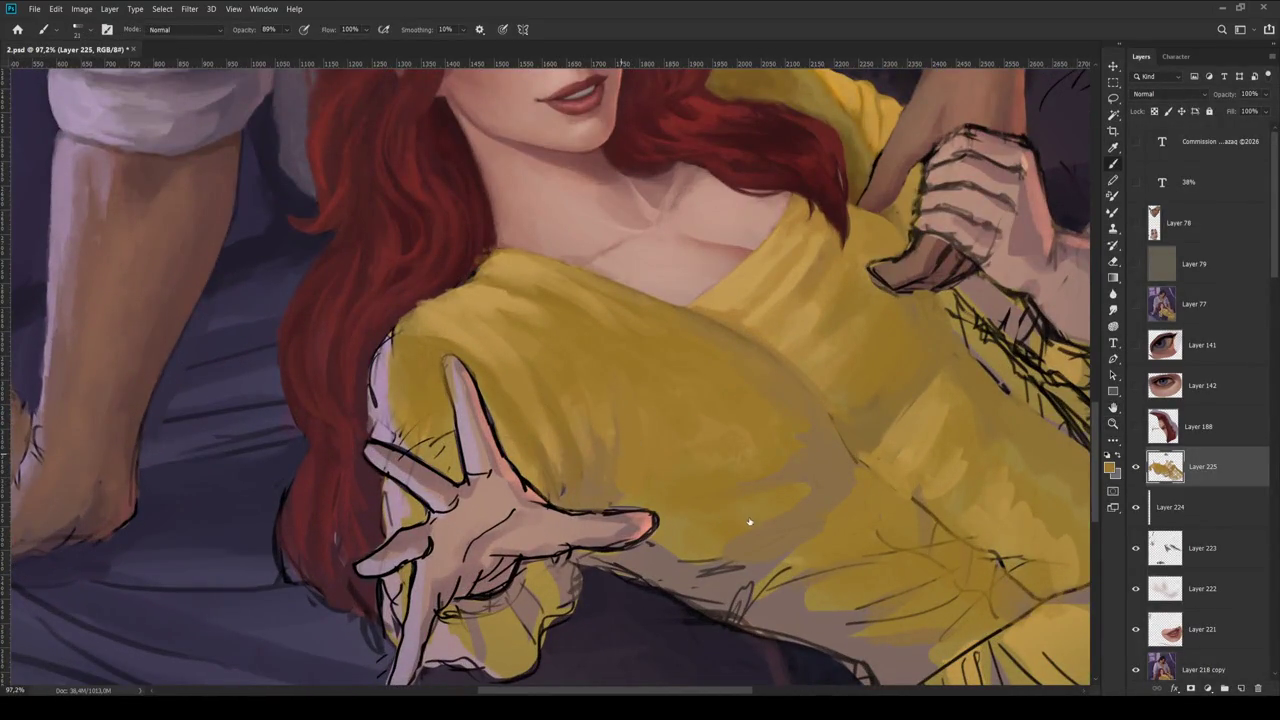
key(bracketright)
- Zoom out to view the whole painting and save the file
key(z)
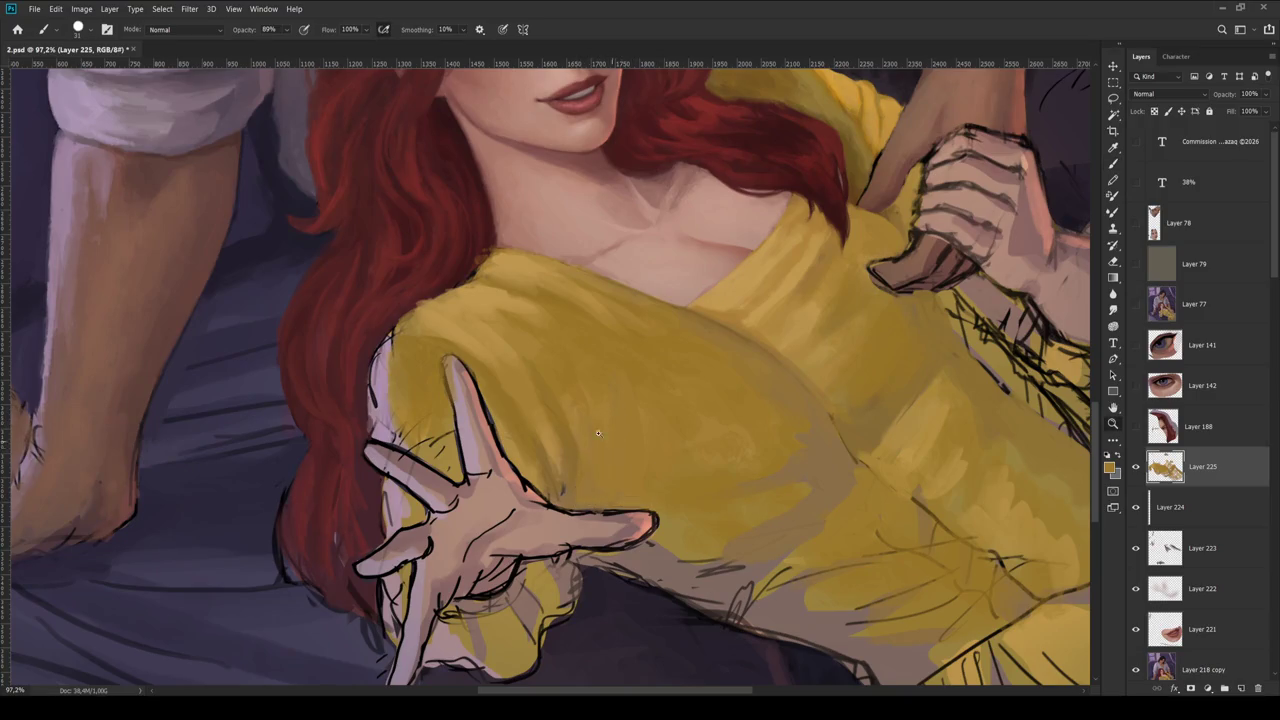
scroll(650, 248, down, 10)
scroll(650, 248, up, 5)
key(ctrl+s)
- Paint lighter yellow highlights on the dress front using yellows sampled from the dress
alt+click(528, 357)
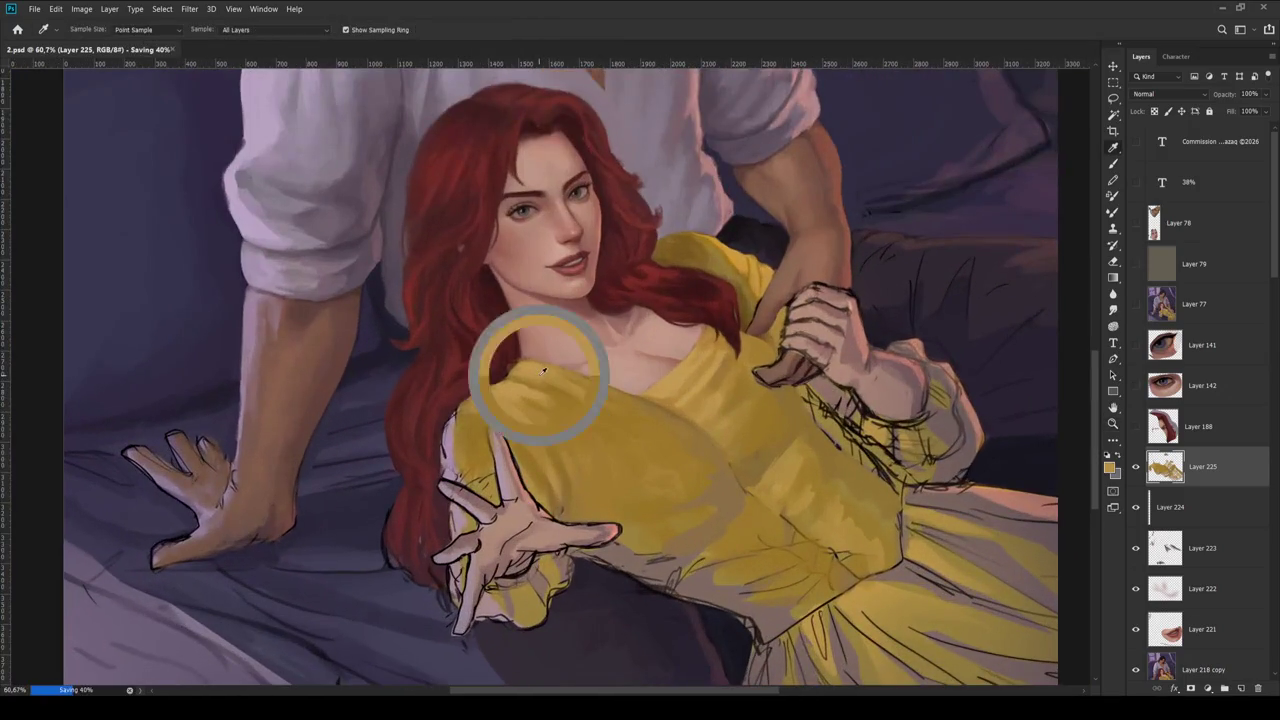
alt+click(640, 455)
drag(665, 455, 634, 451)
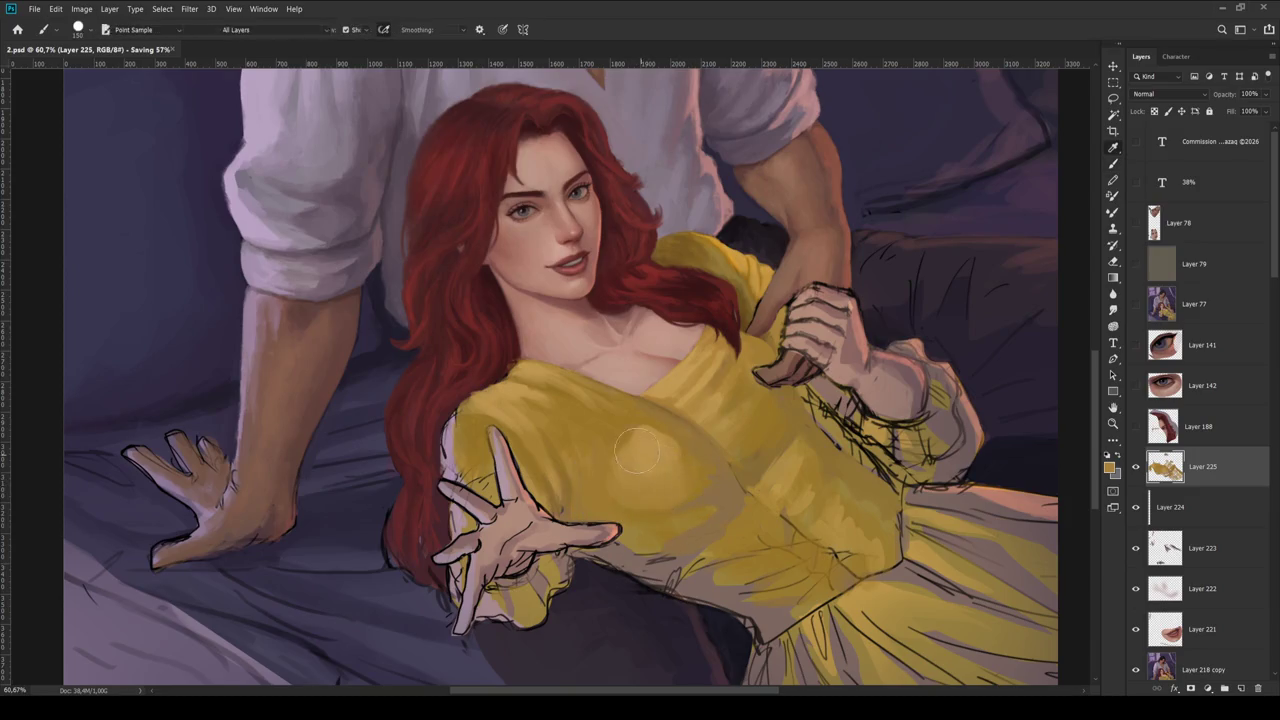
alt+click(609, 450)
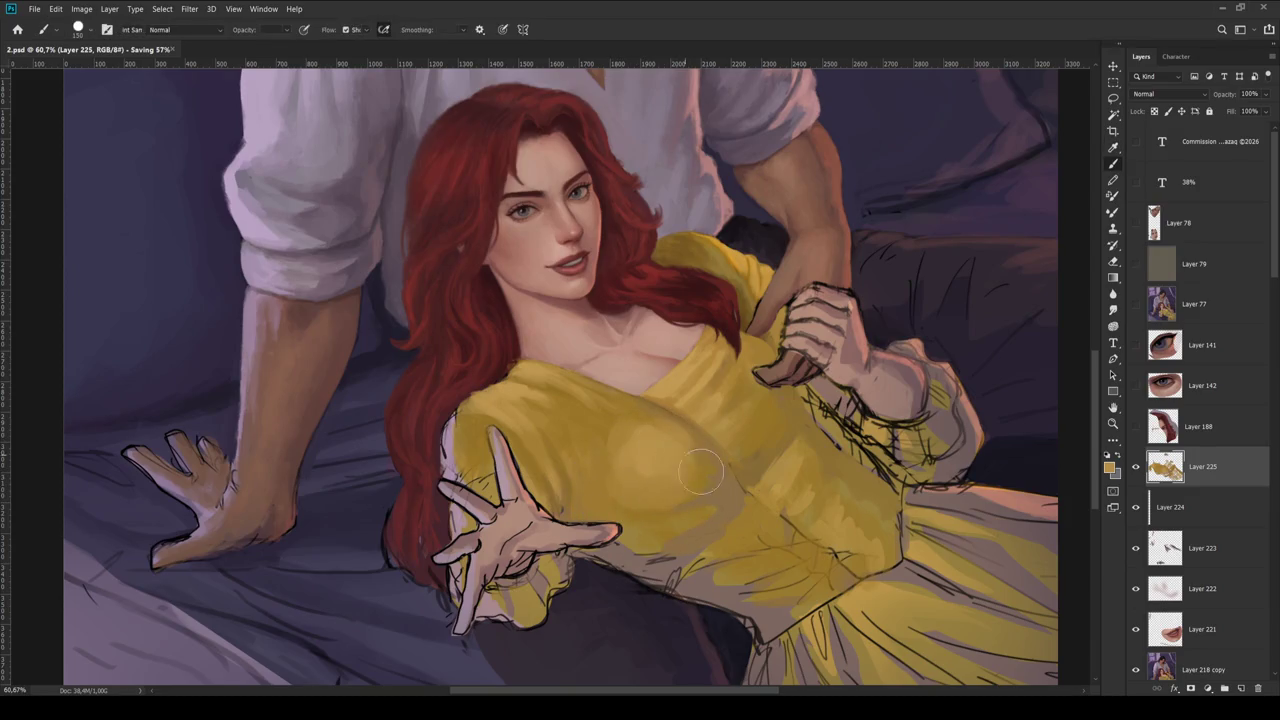
drag(705, 455, 665, 493)
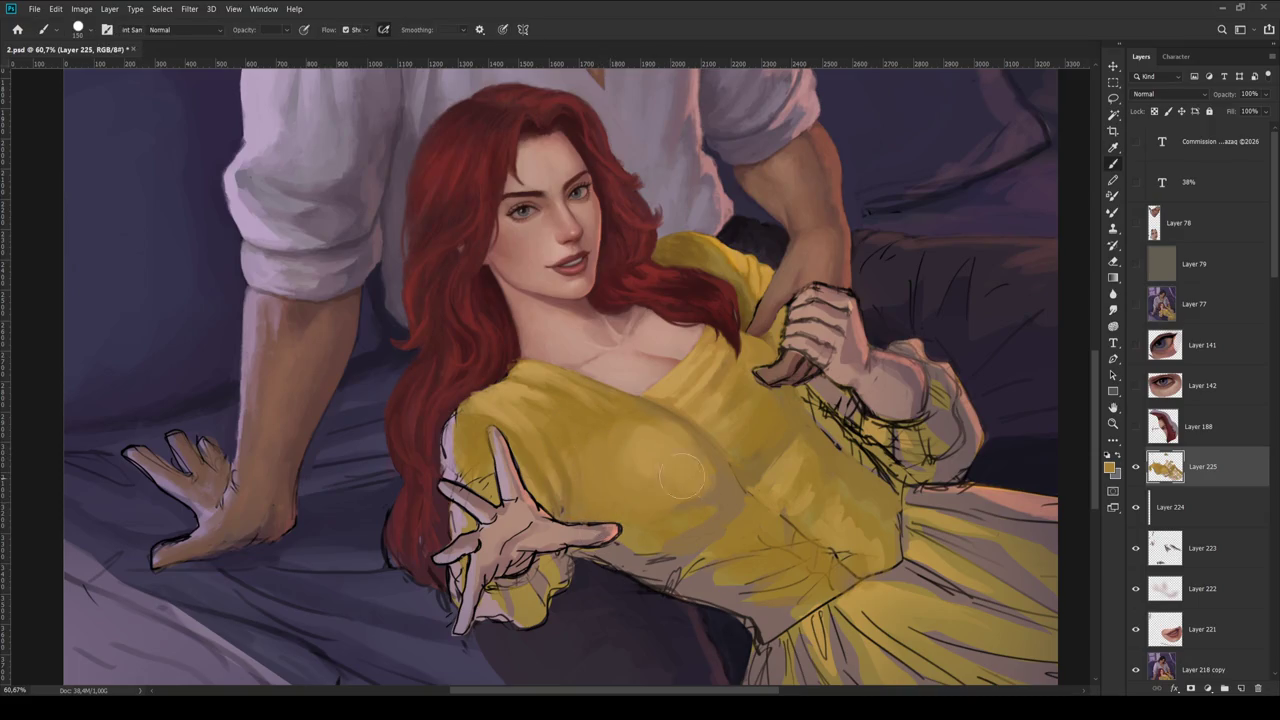
alt+click(640, 480)
- Zoom out to the whole illustration, then back in on the woman's dress
scroll(627, 470, down, 2)
key(z)
alt+click(657, 191)
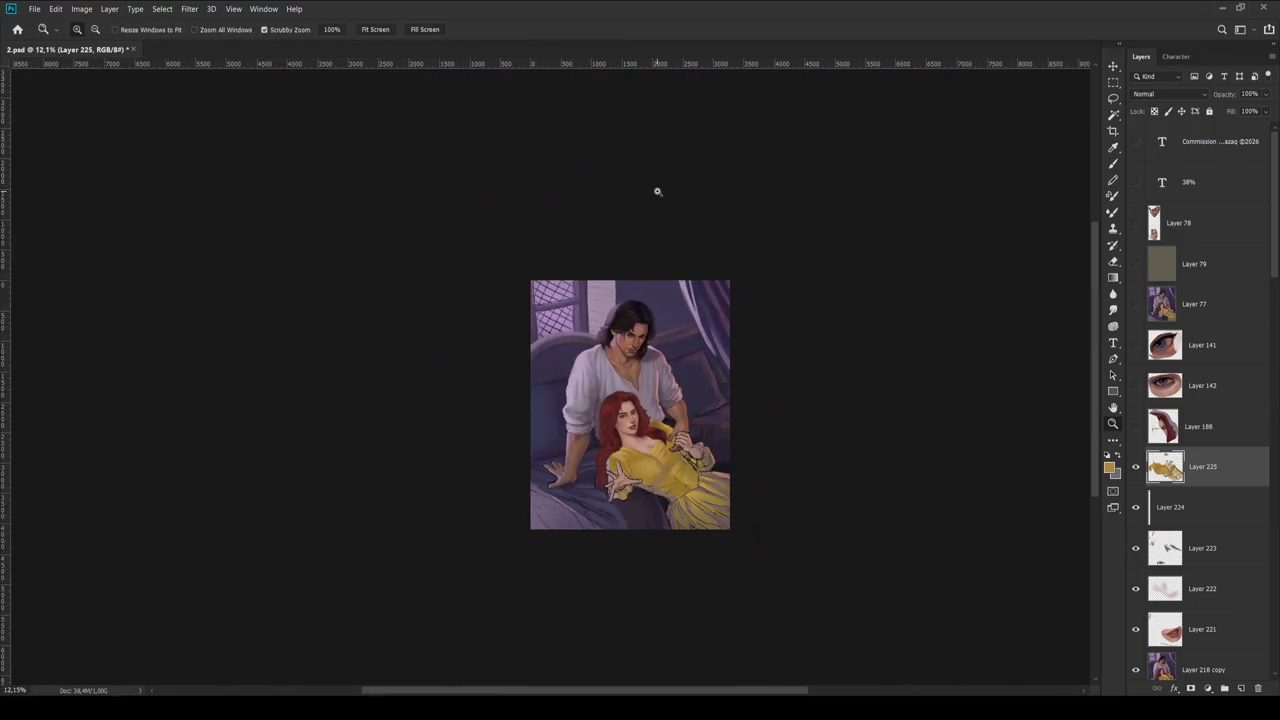
scroll(677, 514, up, 2)
scroll(675, 510, up, 1)
scroll(670, 500, up, 1)
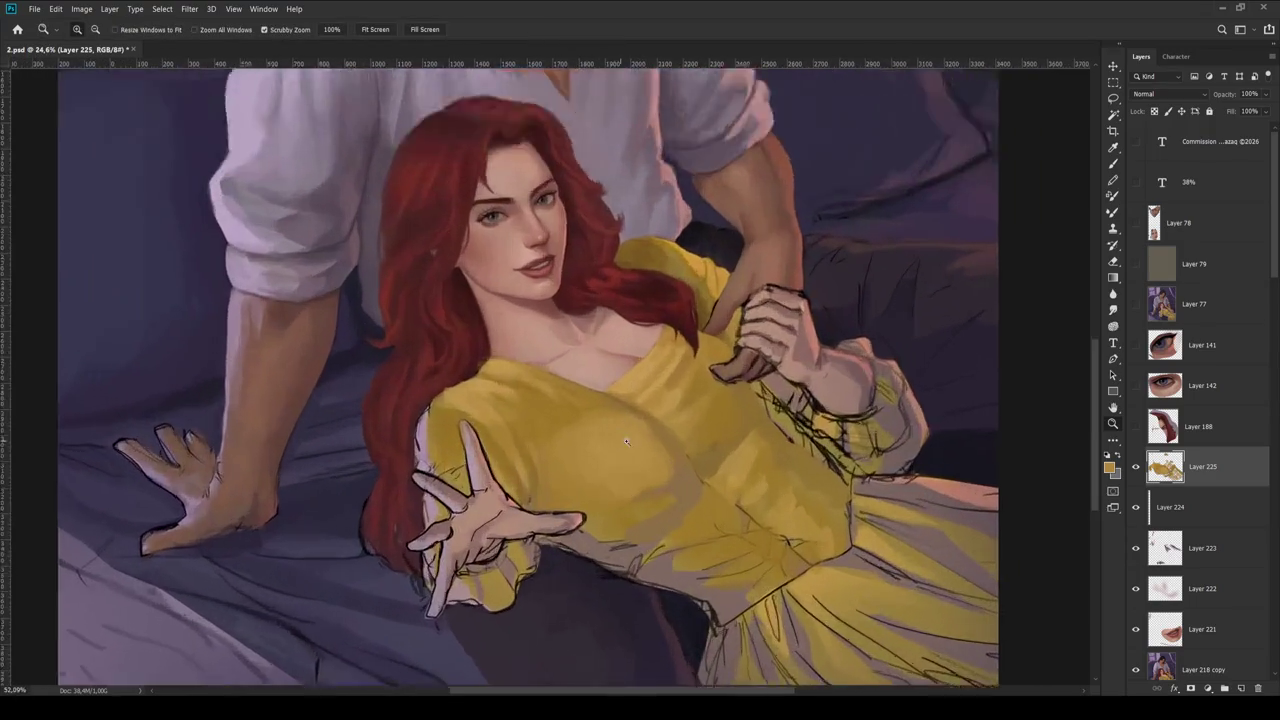
scroll(668, 496, up, 1)
key(i)
key(b)
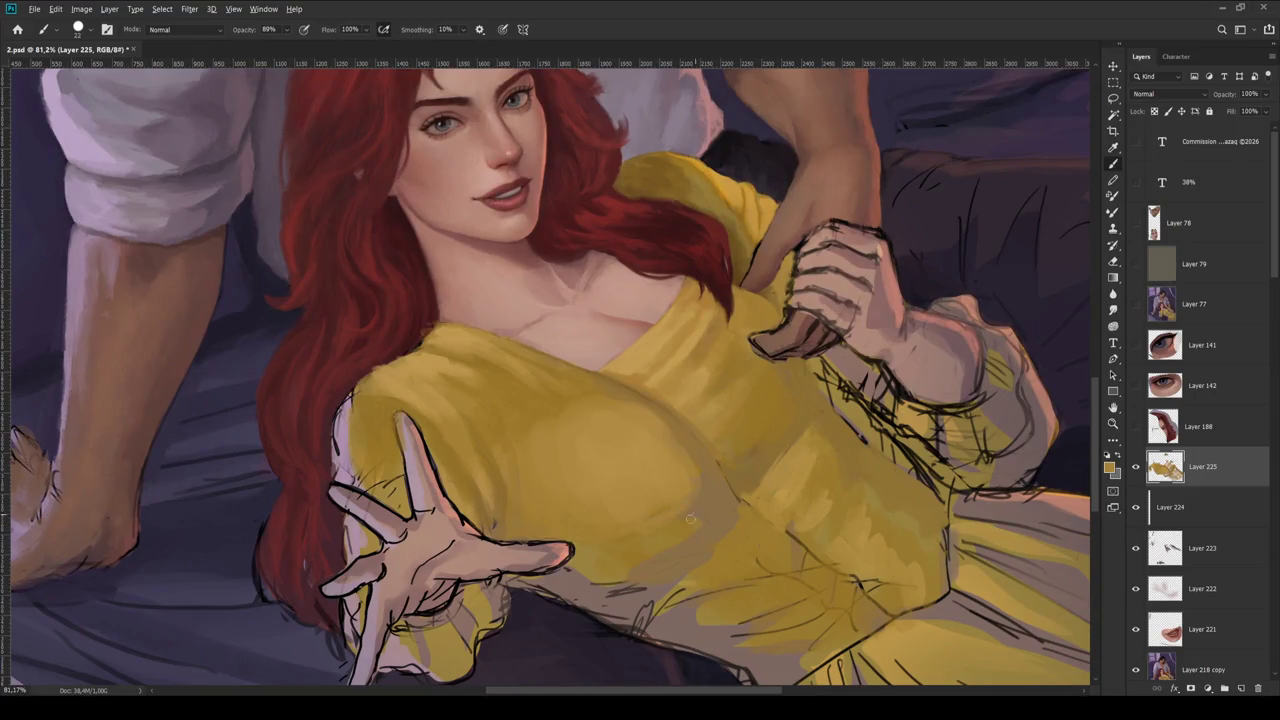
- Sample dress tones and paint darker olive shading across the bodice chest
key(i)
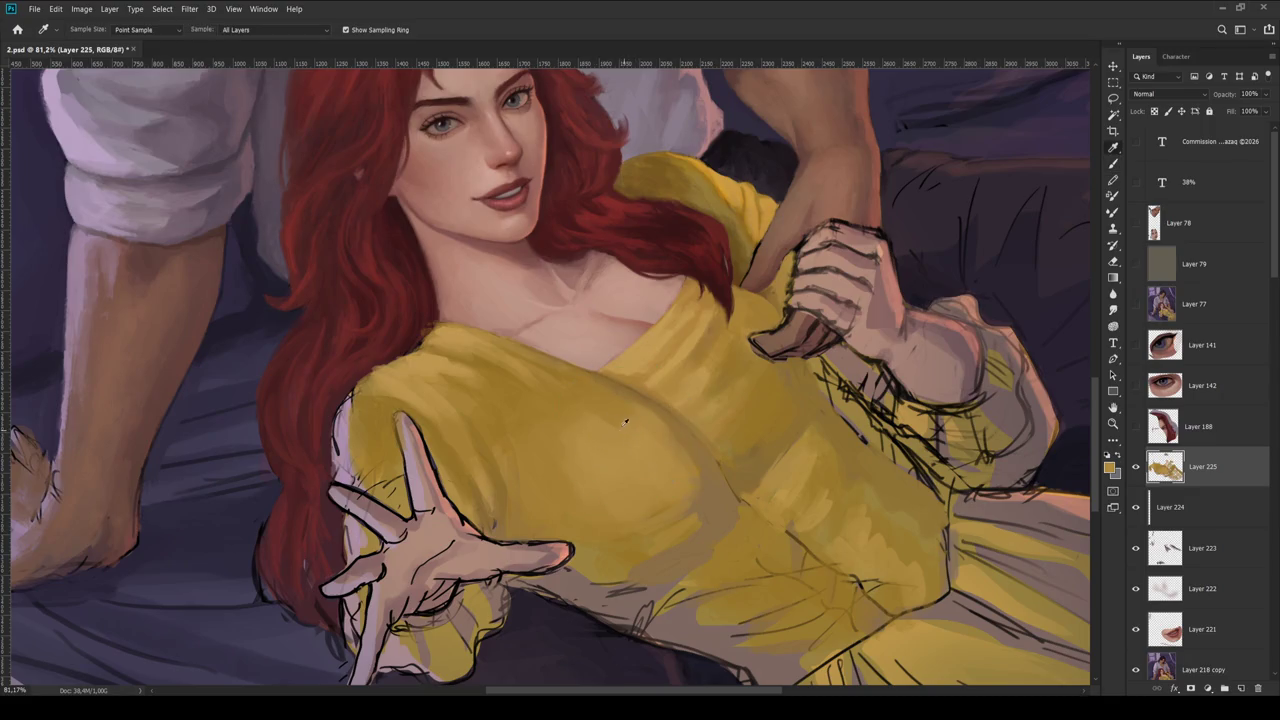
drag(630, 425, 678, 514)
scroll(678, 514, down, 5)
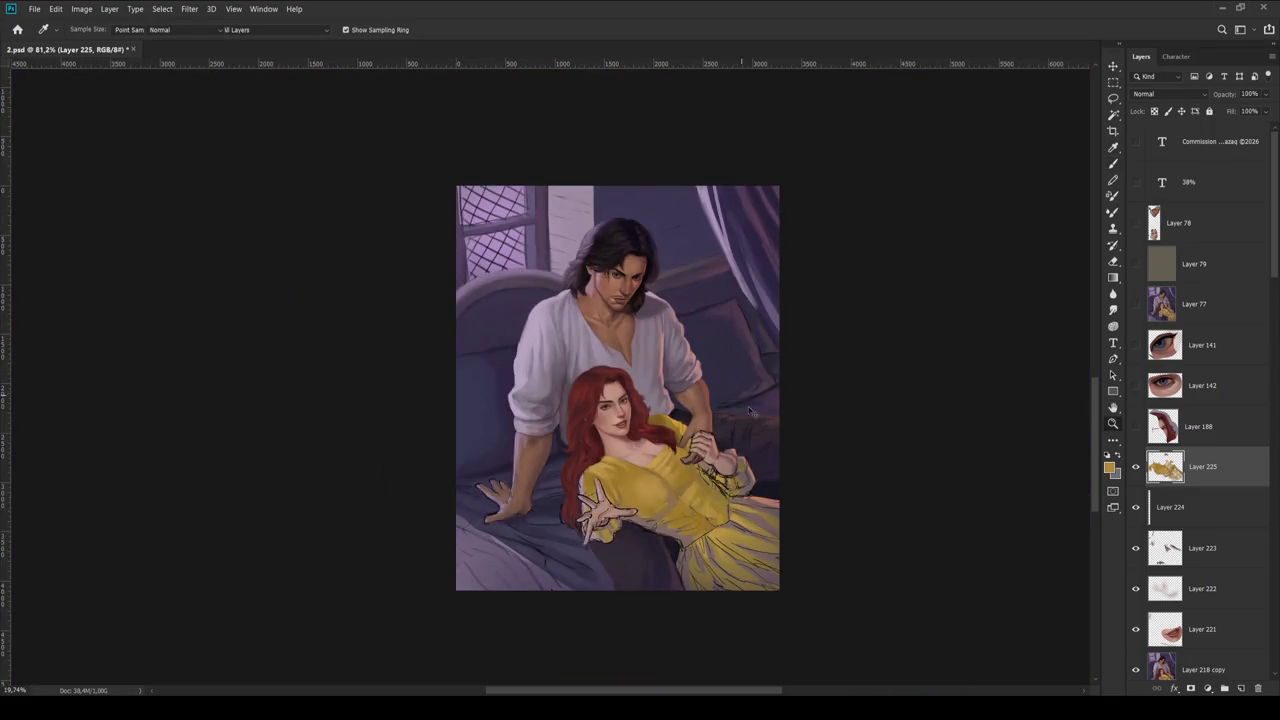
key(z)
scroll(651, 494, up, 5)
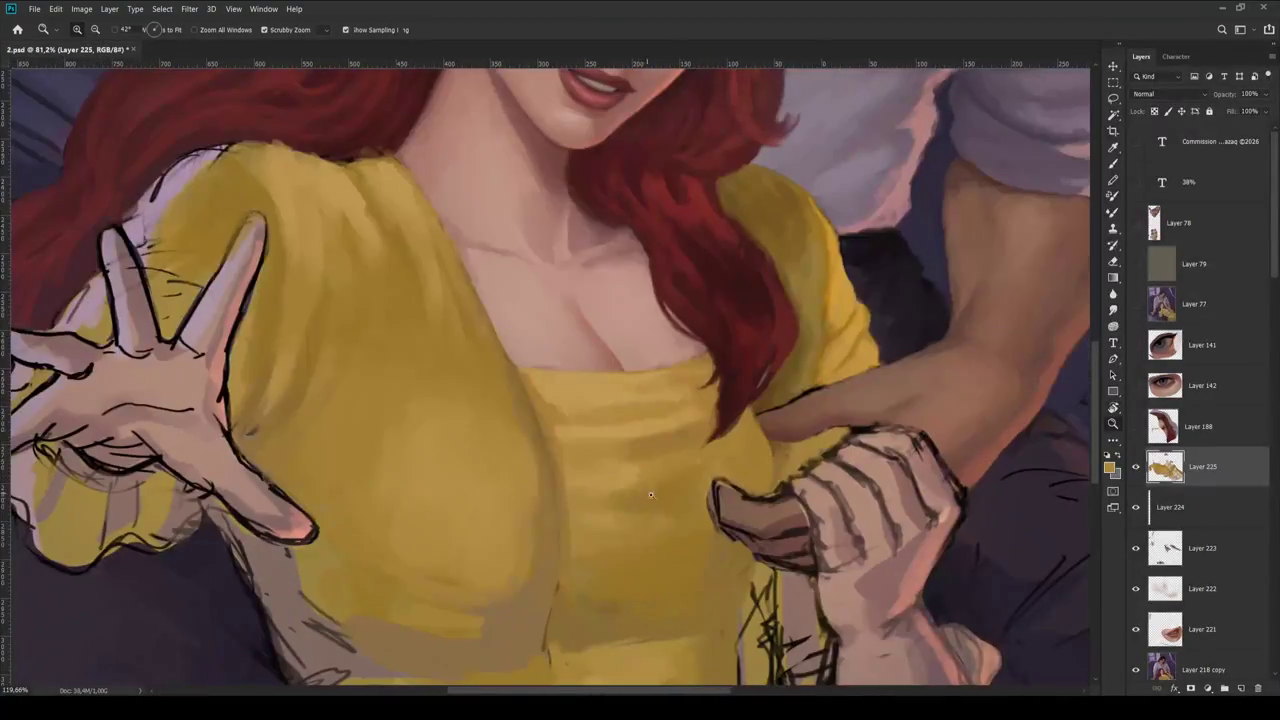
key(b)
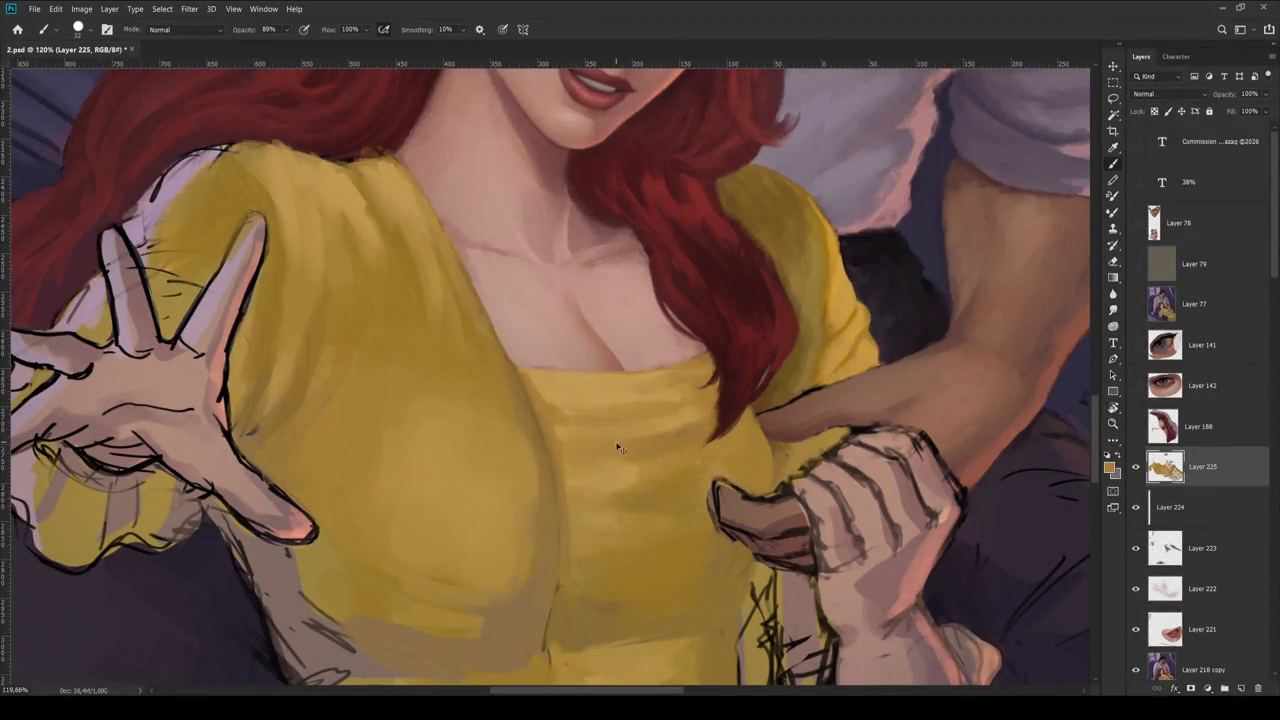
key(i)
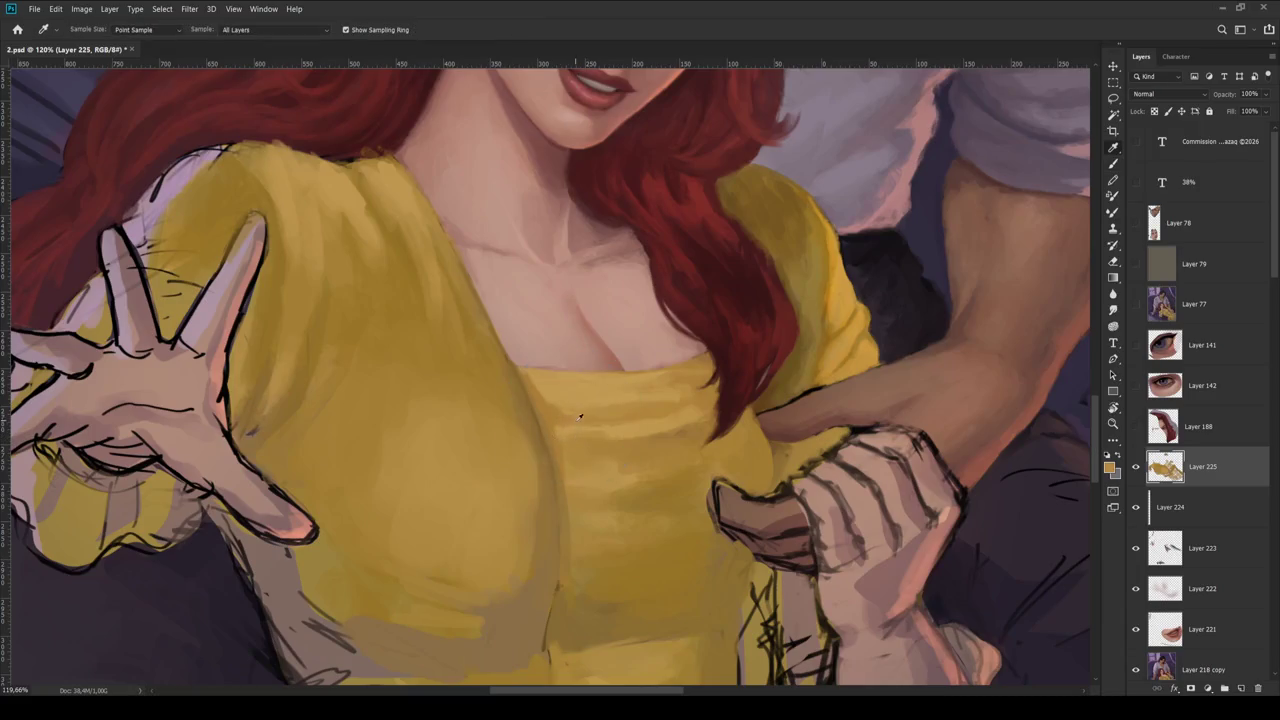
key(b)
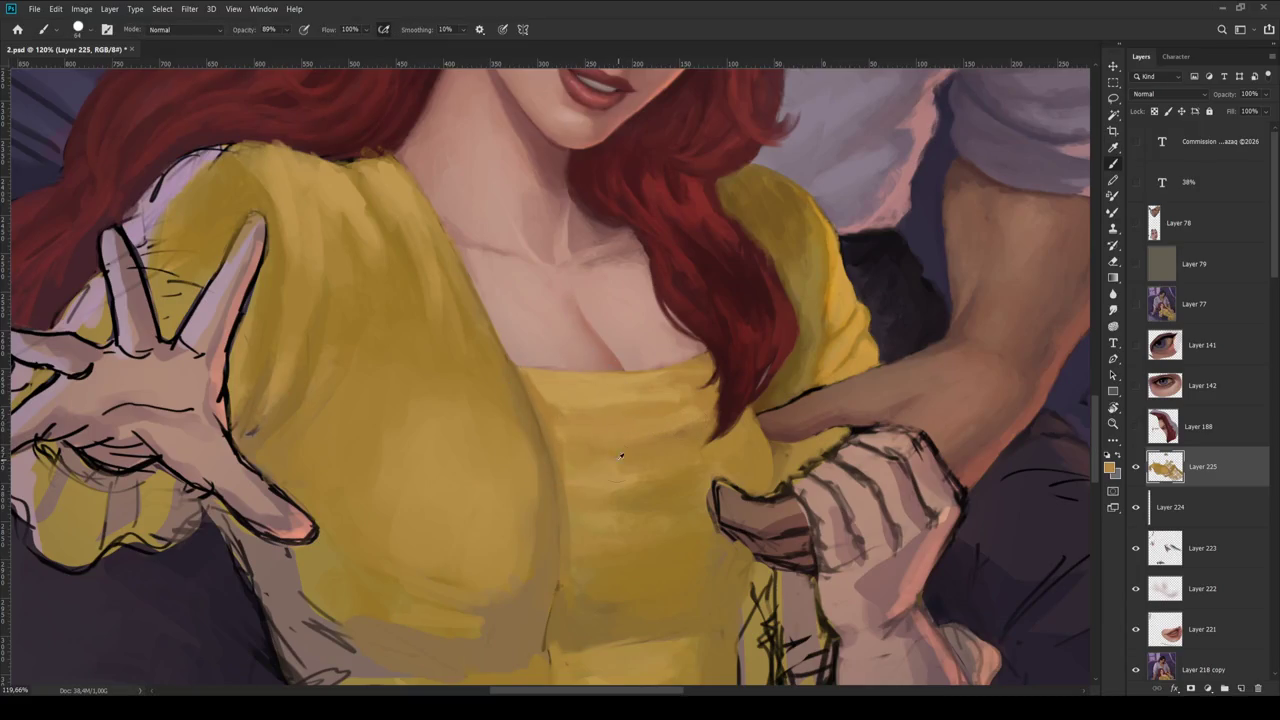
drag(618, 548, 684, 414)
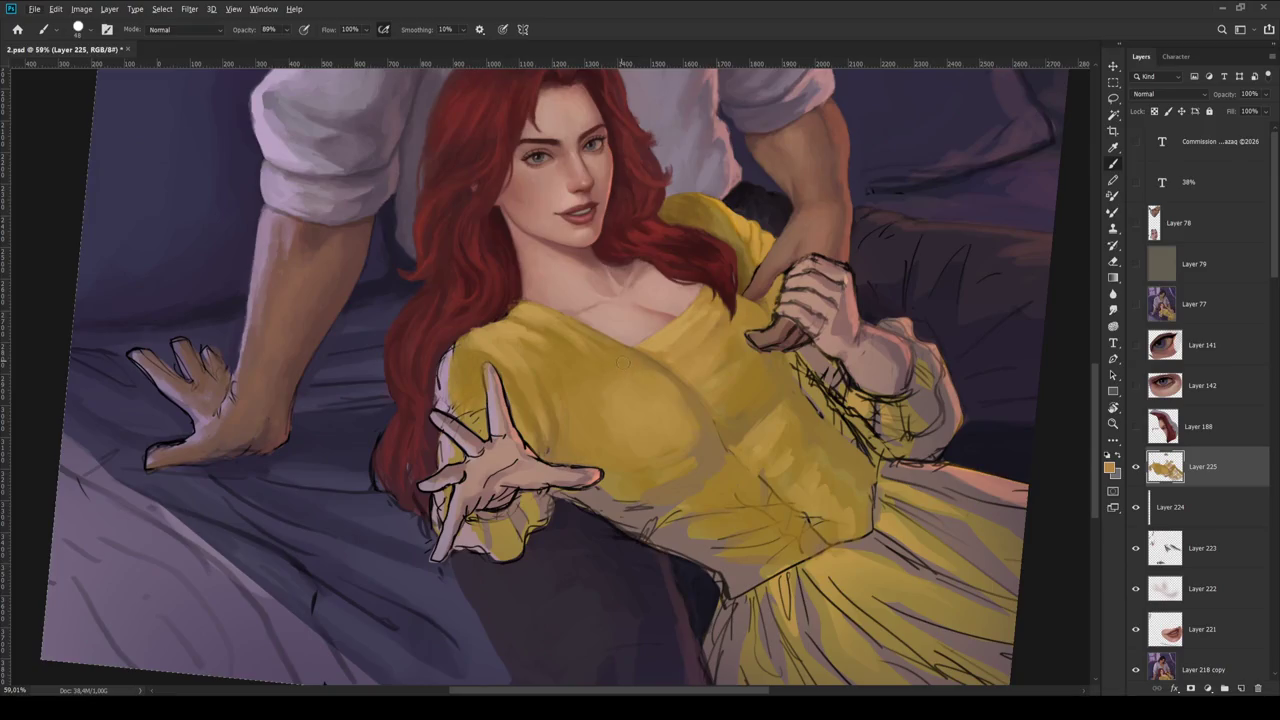
- Sample yellow from the dress, enlarge the brush to 51, and paint over the grey waist
alt+click(618, 362)
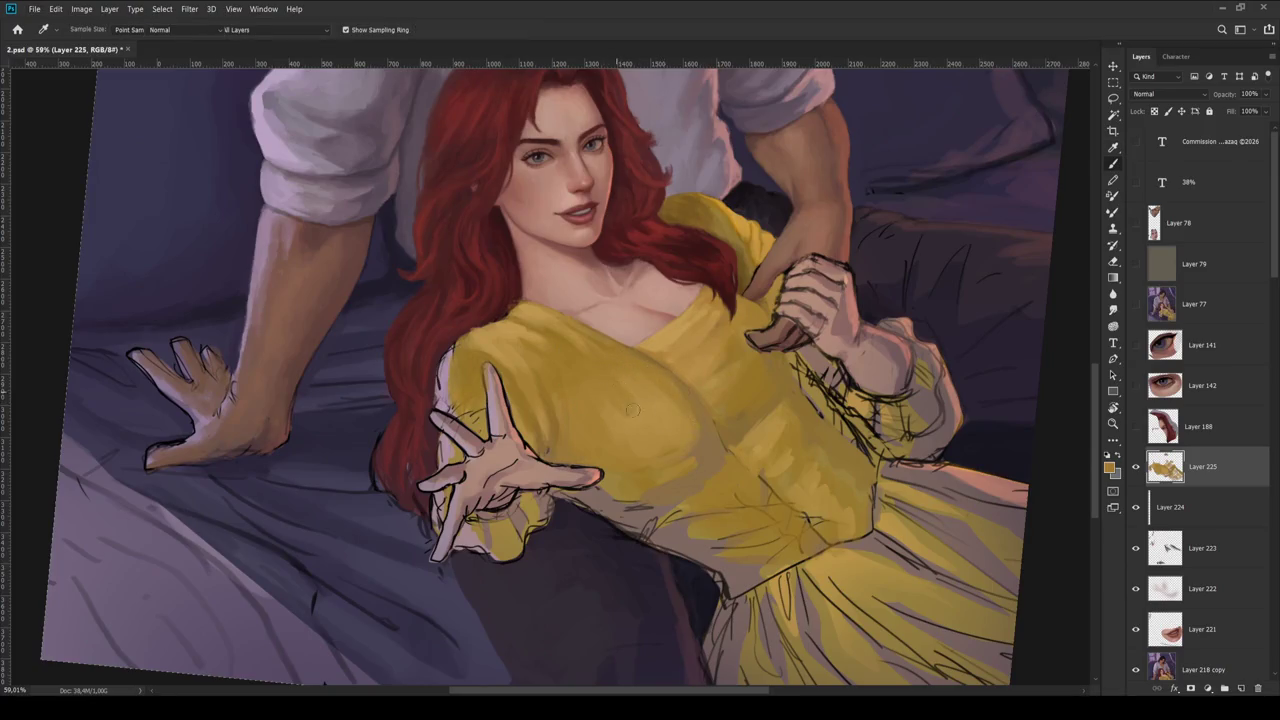
alt+click(615, 505)
alt+click(623, 517)
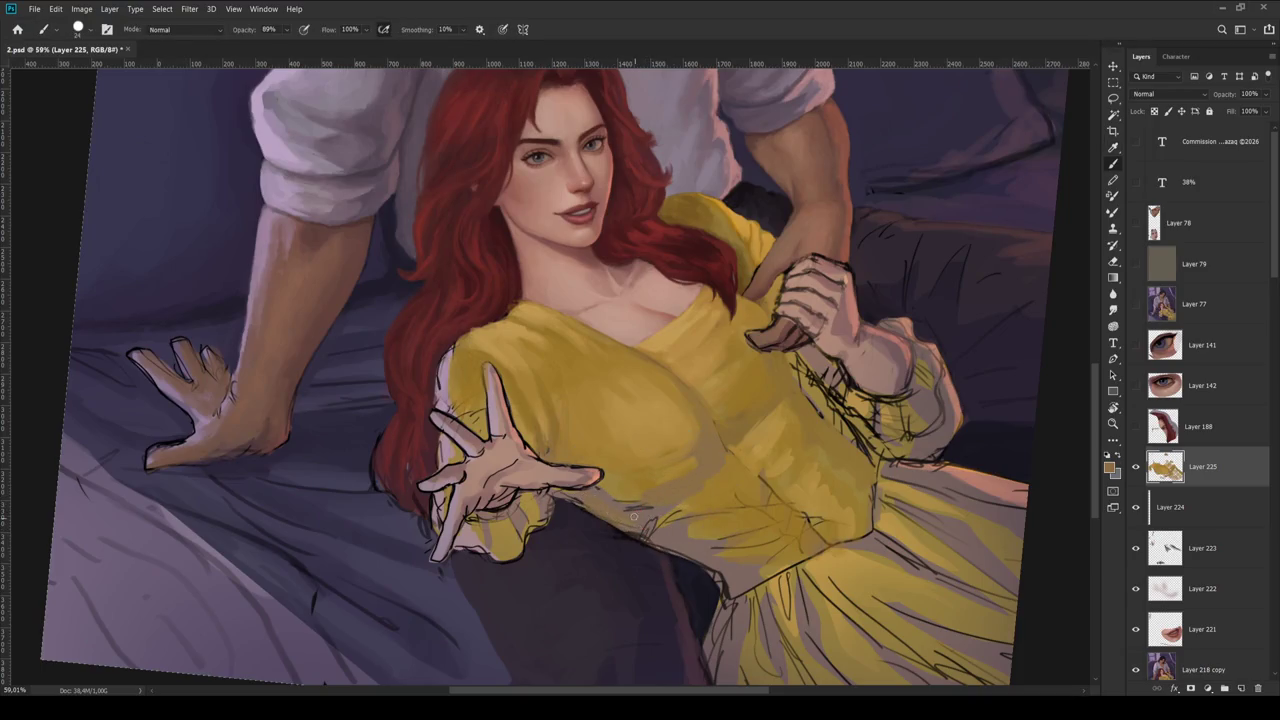
key(bracketright)
key(bracketright)
key(bracketright)
mouse_move(633, 516)
mouse_down()
mouse_move(704, 546)
mouse_move(760, 545)
mouse_up()
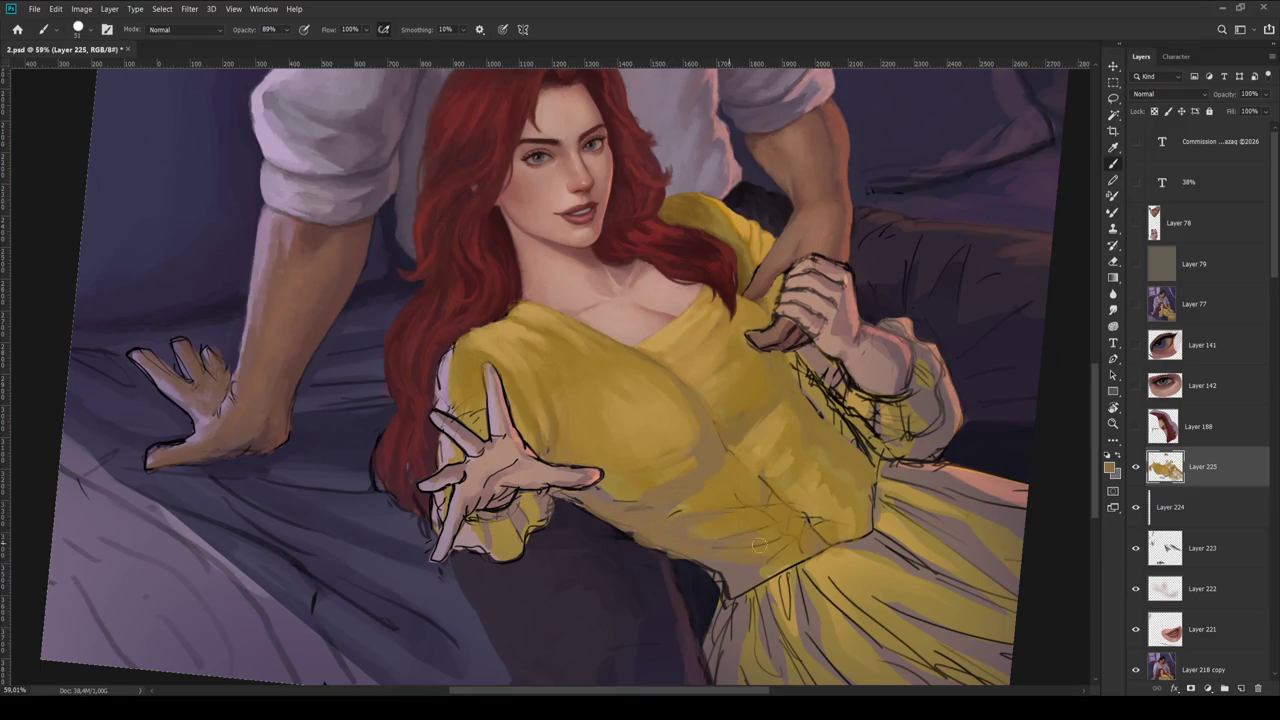
- Sample a new dress colour and tilt the canvas view slightly
key(i)
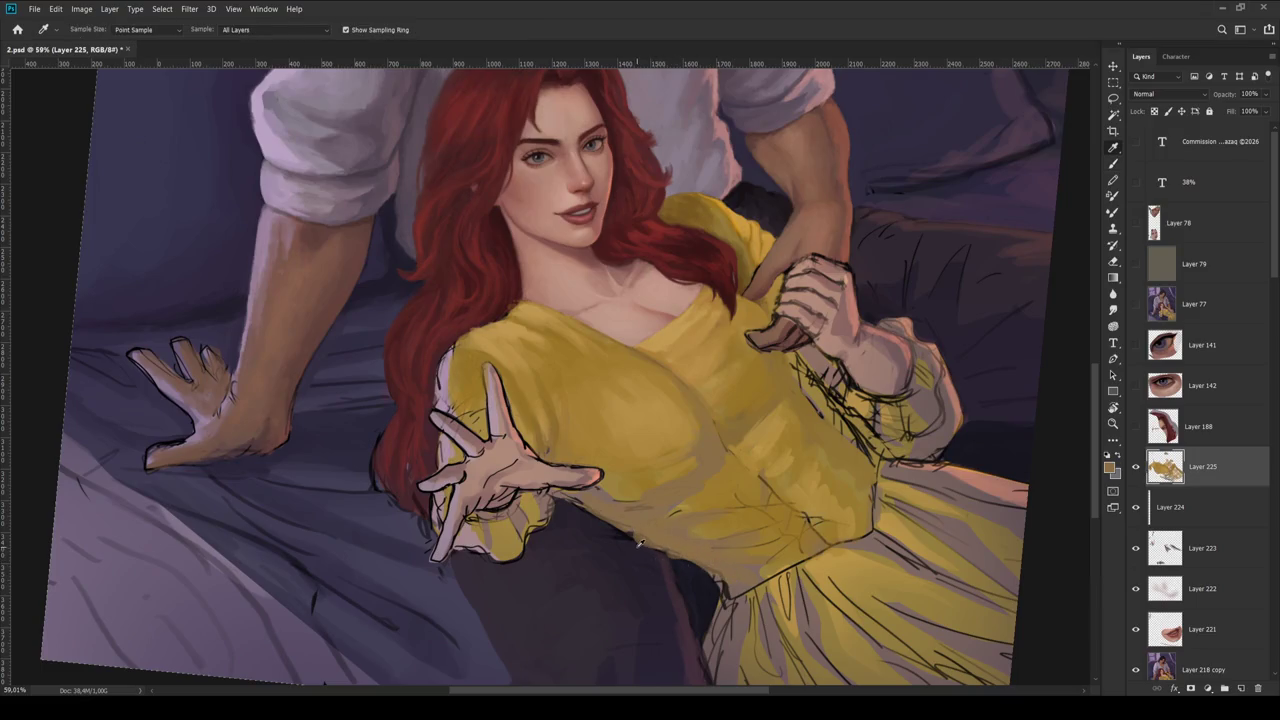
click(640, 543)
key(b)
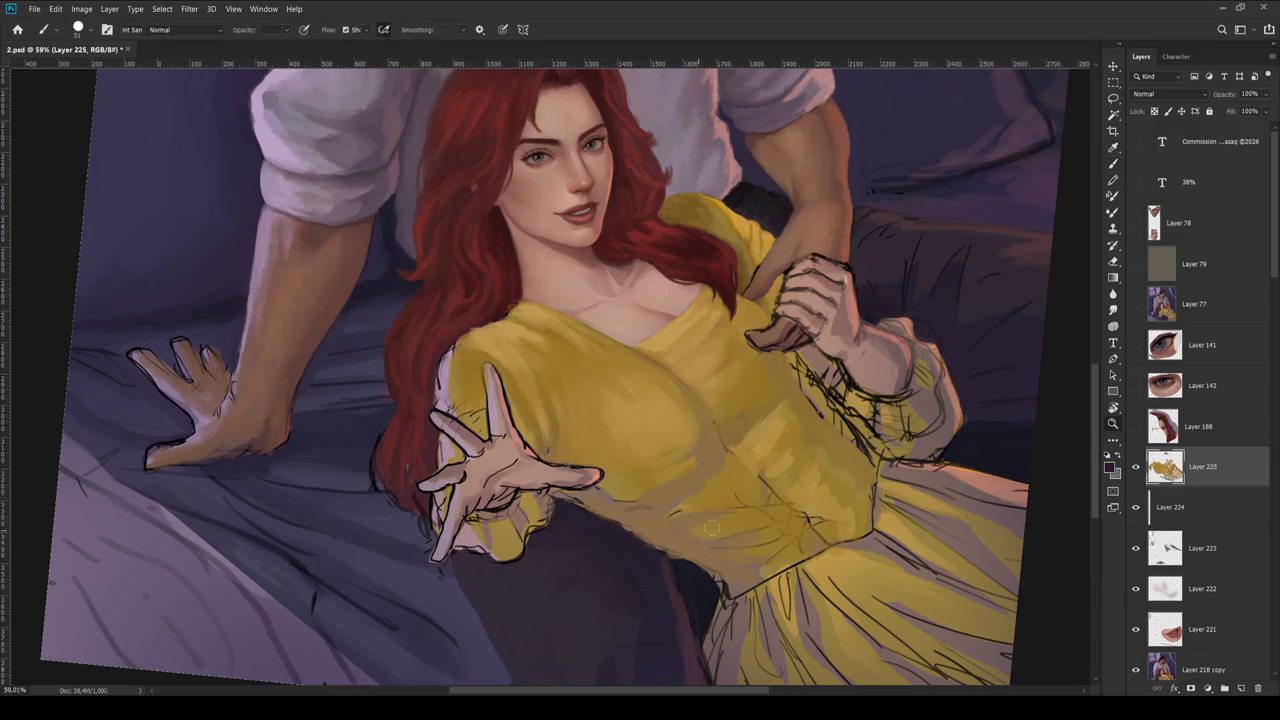
scroll(711, 527, down, 3)
key(r)
drag(789, 334, 780, 288)
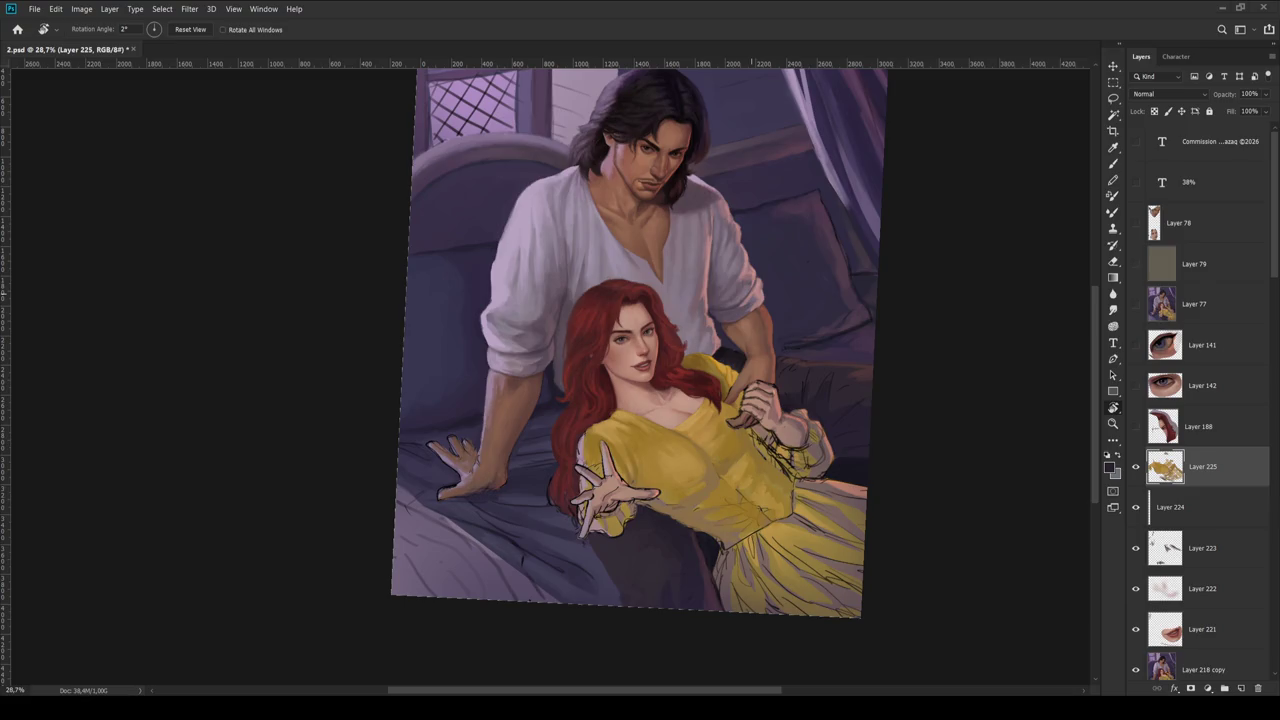
- Mirror the canvas to check the composition and zoom in on the dress
key(ctrl+shift+h)
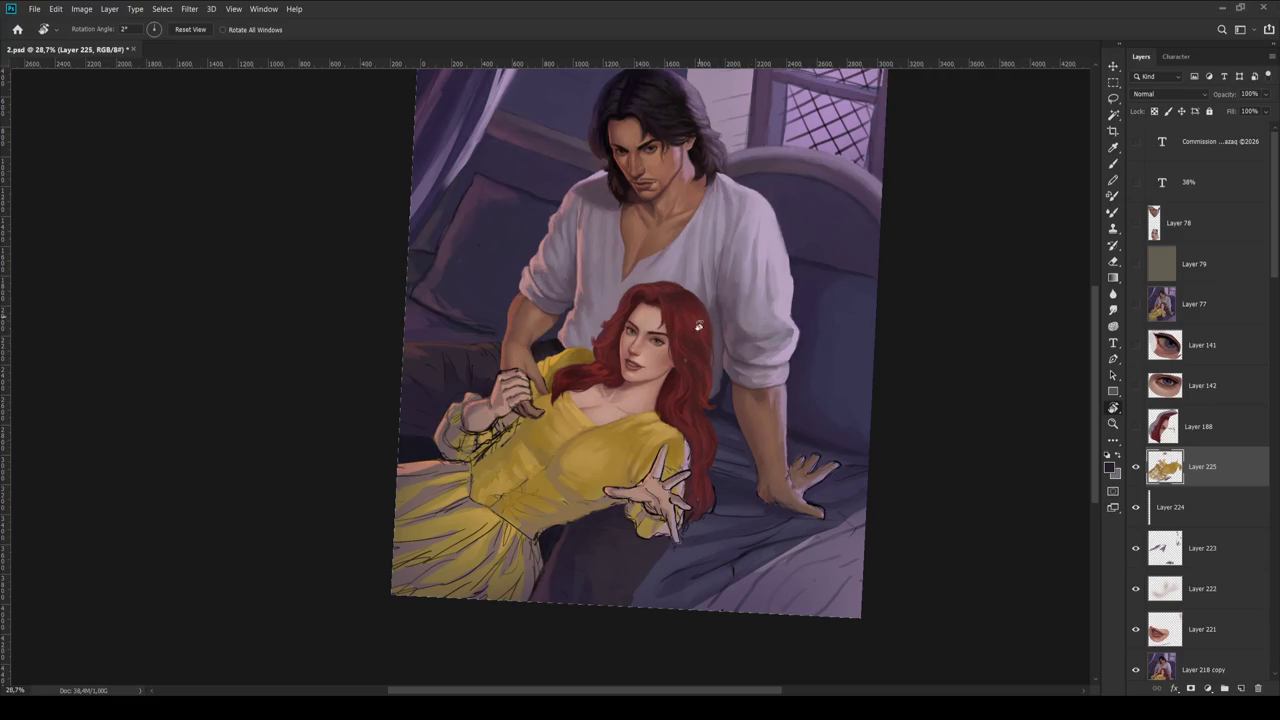
key(z)
drag(600, 485, 588, 448)
key(i)
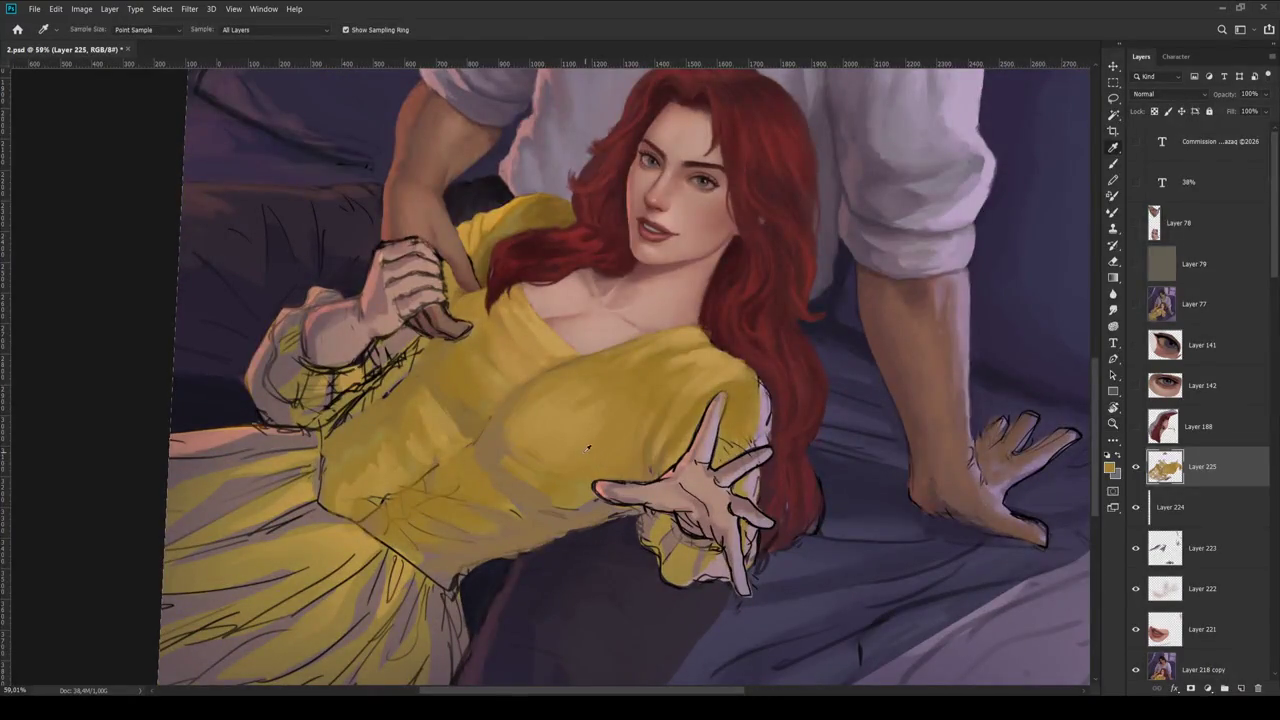
key(b)
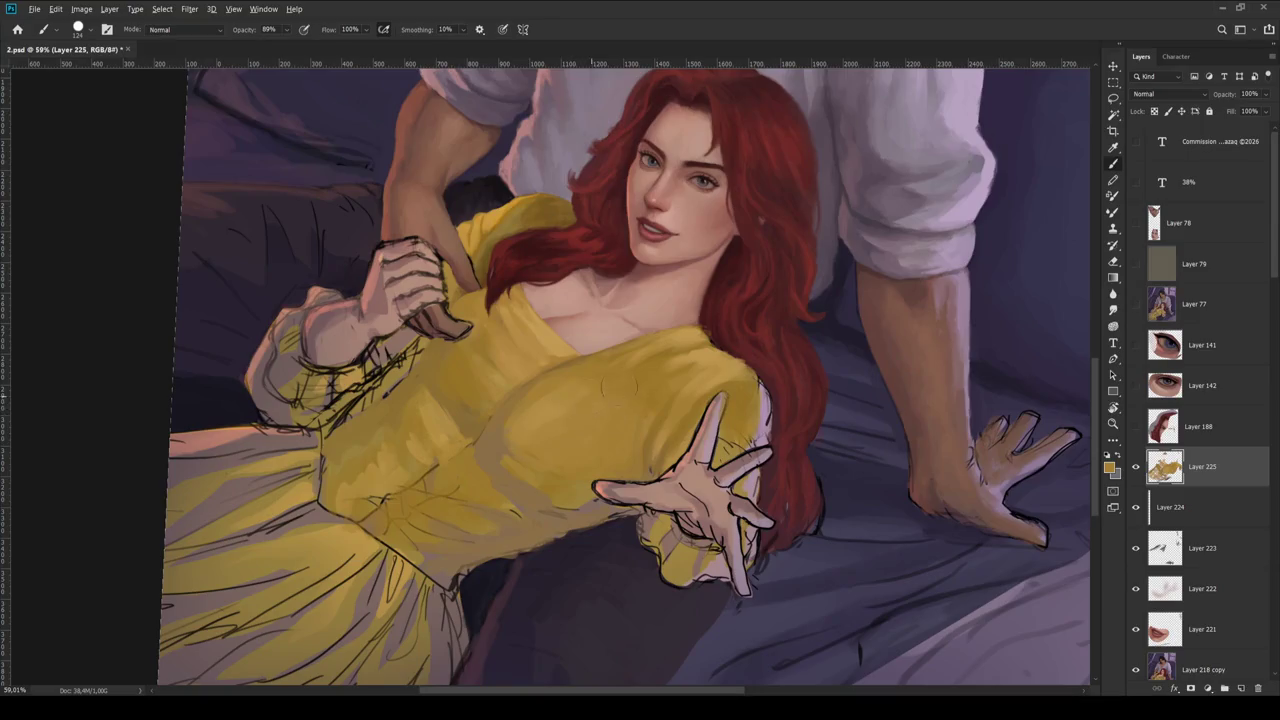
- Sample dress colours, then fit the painting on screen and rotate the view about 36 degrees
key(i)
key(b)
alt+click(517, 449)
key(ctrl+0)
key(r)
drag(753, 350, 672, 160)
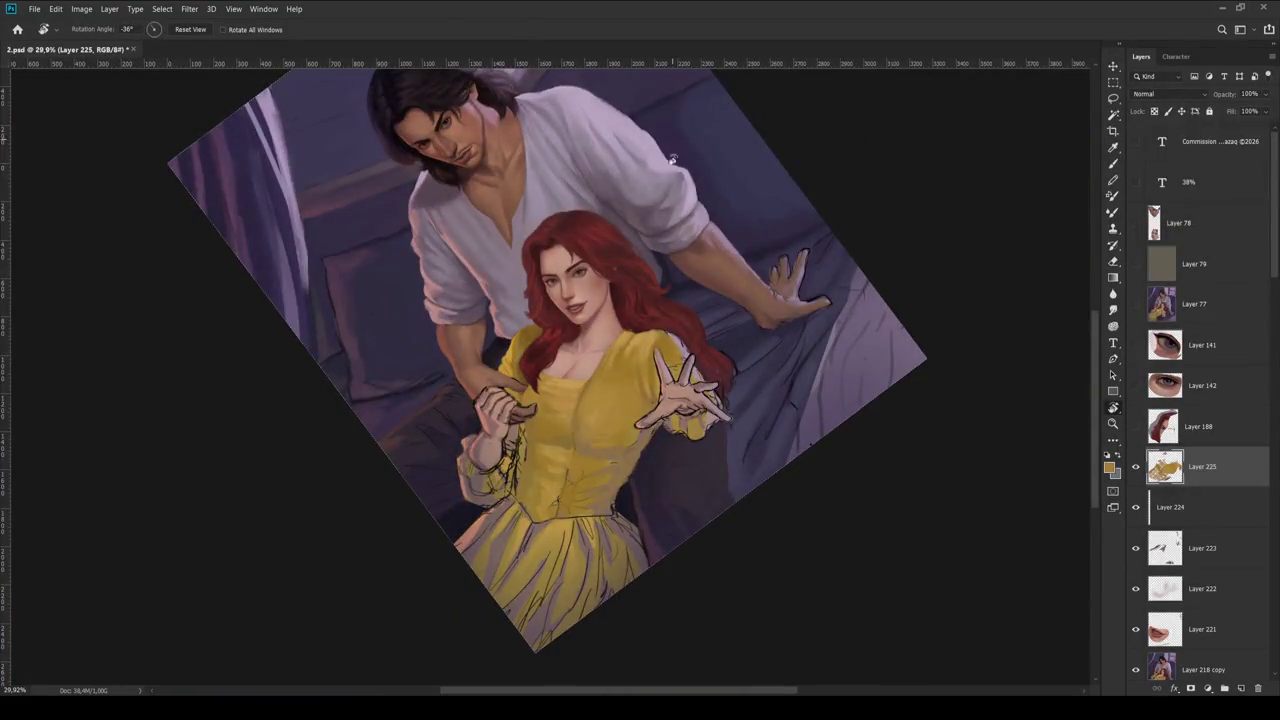
- Zoom into the bodice and adjust its view angle for shading beneath the red hair
scroll(580, 360, up, 3)
key(b)
scroll(625, 368, up, 3)
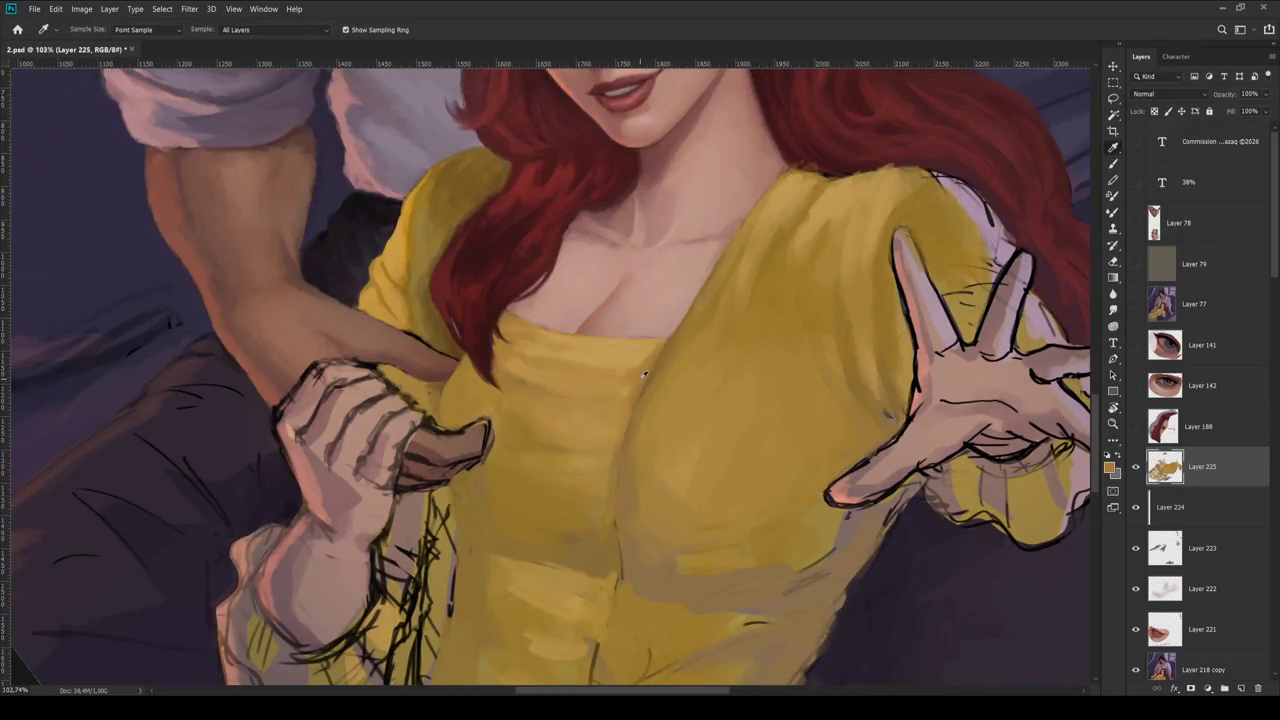
key(r)
drag(644, 374, 748, 303)
key(alt)
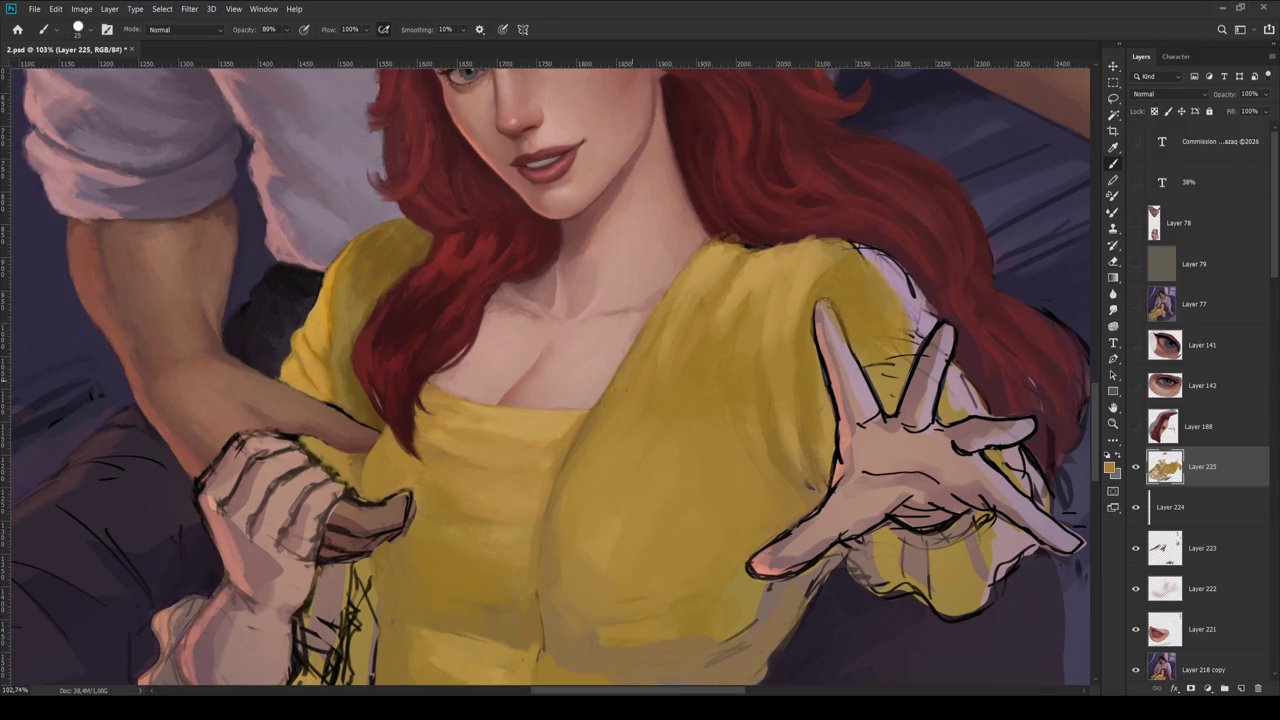
scroll(716, 384, down, 2)
scroll(716, 384, down, 3)
scroll(716, 384, down, 3)
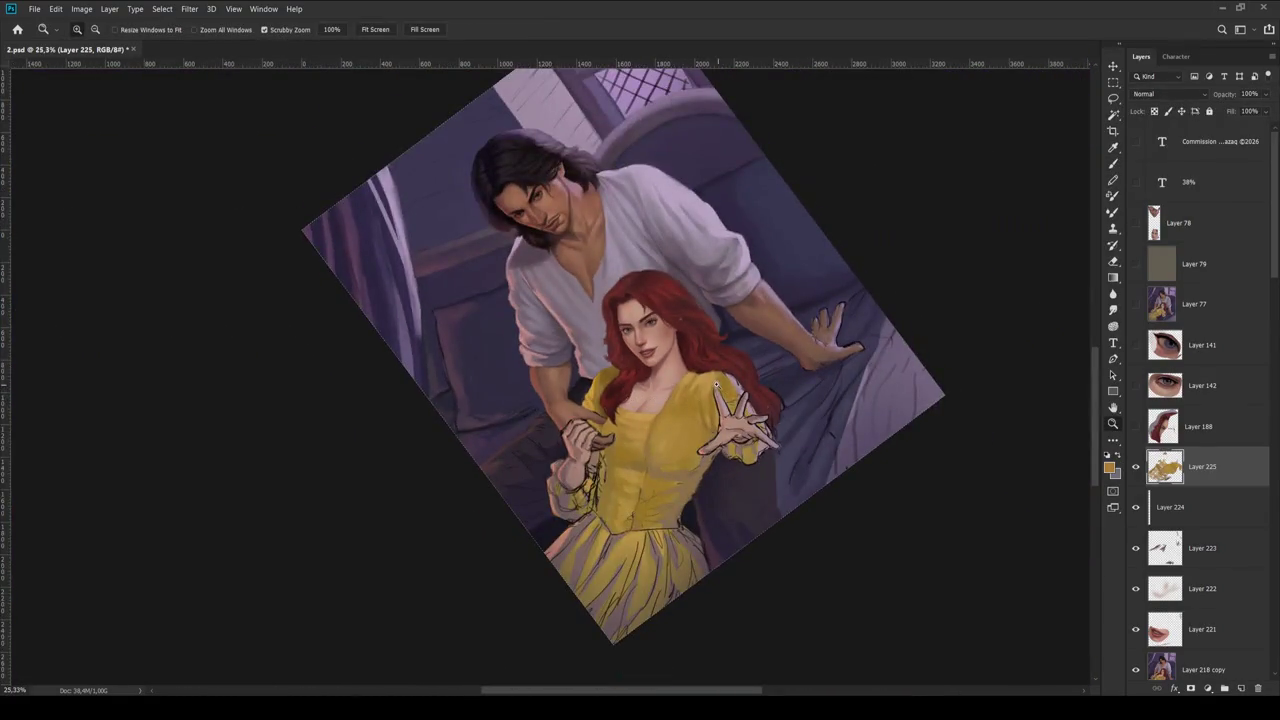
scroll(716, 384, up, 3)
scroll(716, 384, up, 5)
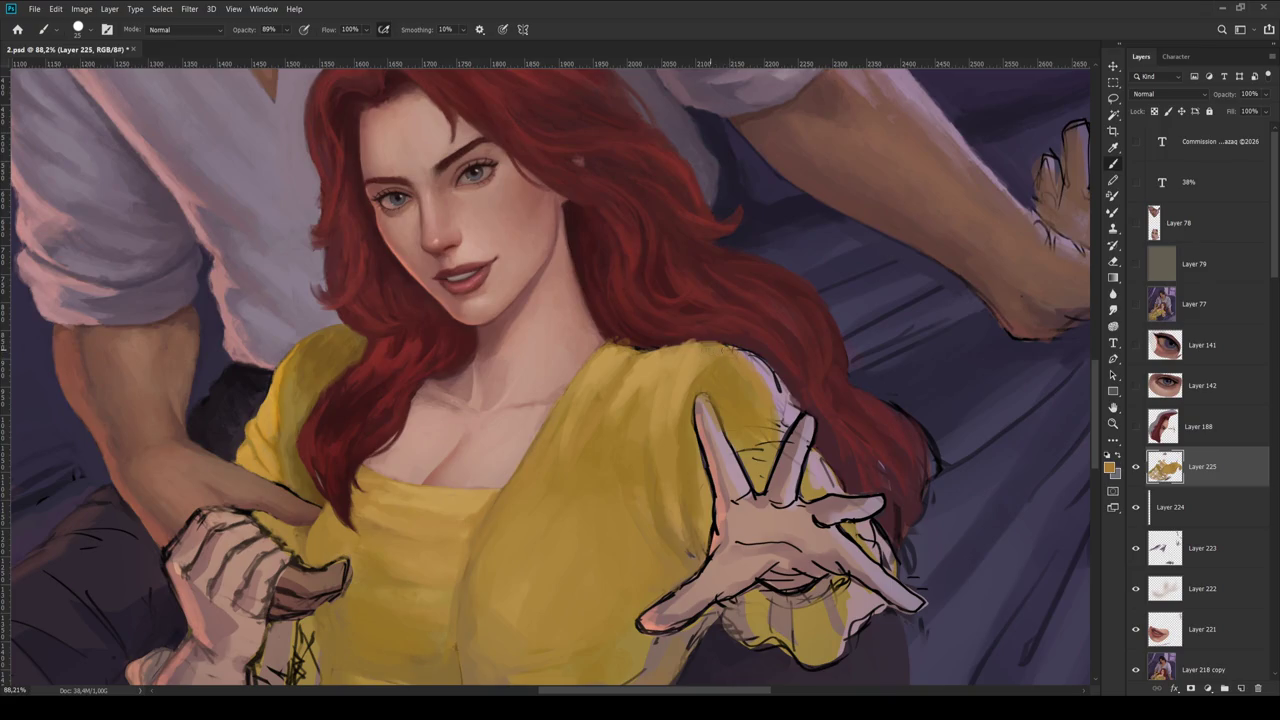
- Sample a red from the painting, then rotate the view nearly upright onto the couple
key(i)
key(b)
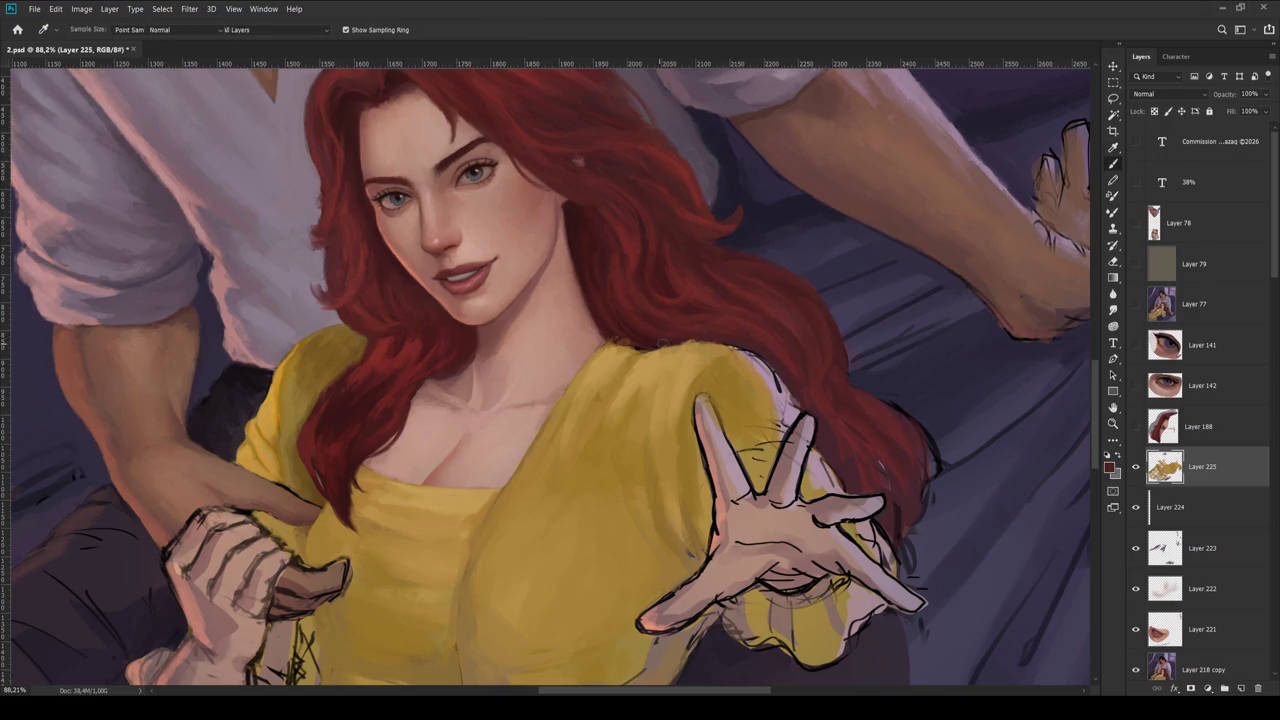
scroll(624, 348, down, 5)
key(r)
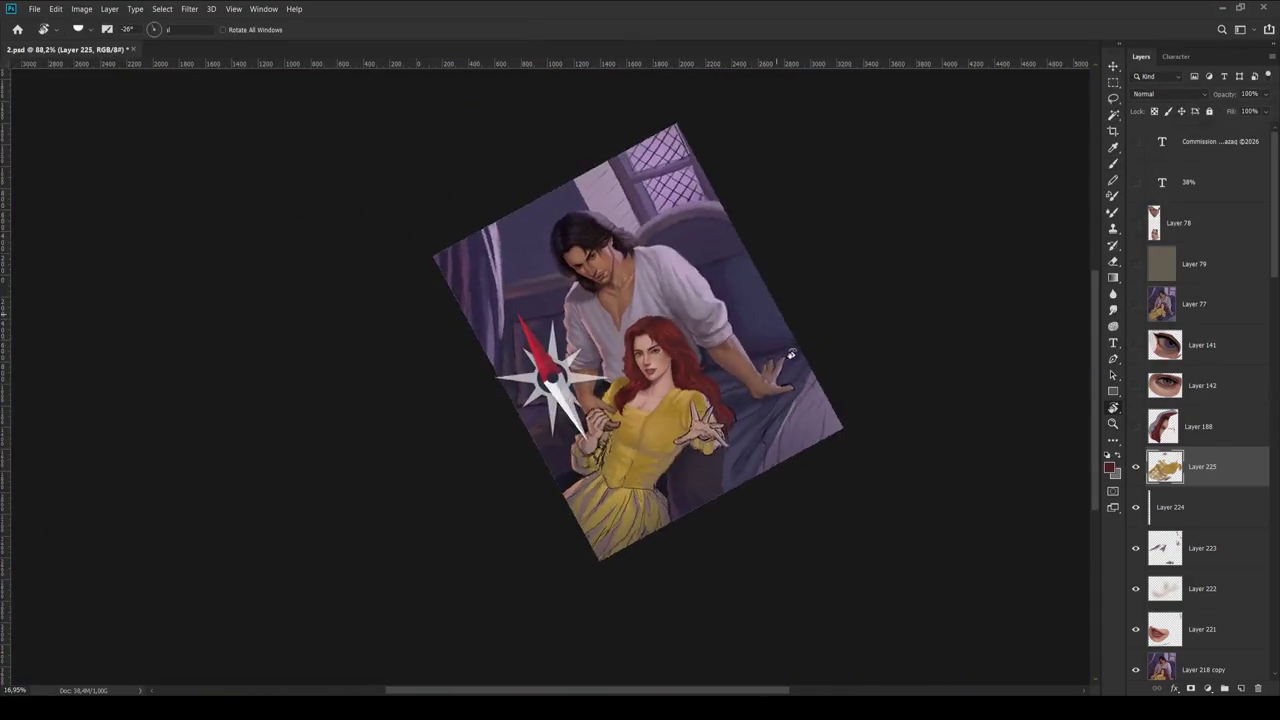
mouse_move(624, 348)
mouse_down()
mouse_move(700, 340)
mouse_move(772, 376)
mouse_up()
key(z)
key(r)
drag(764, 244, 757, 279)
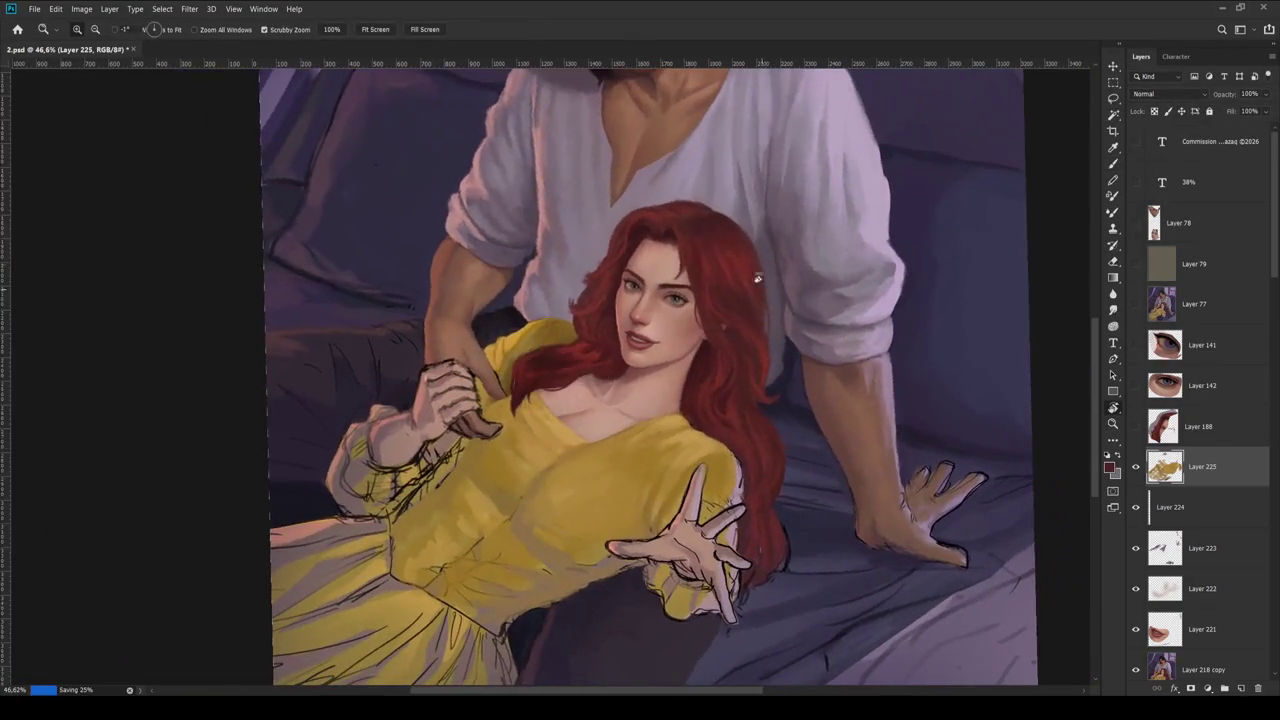
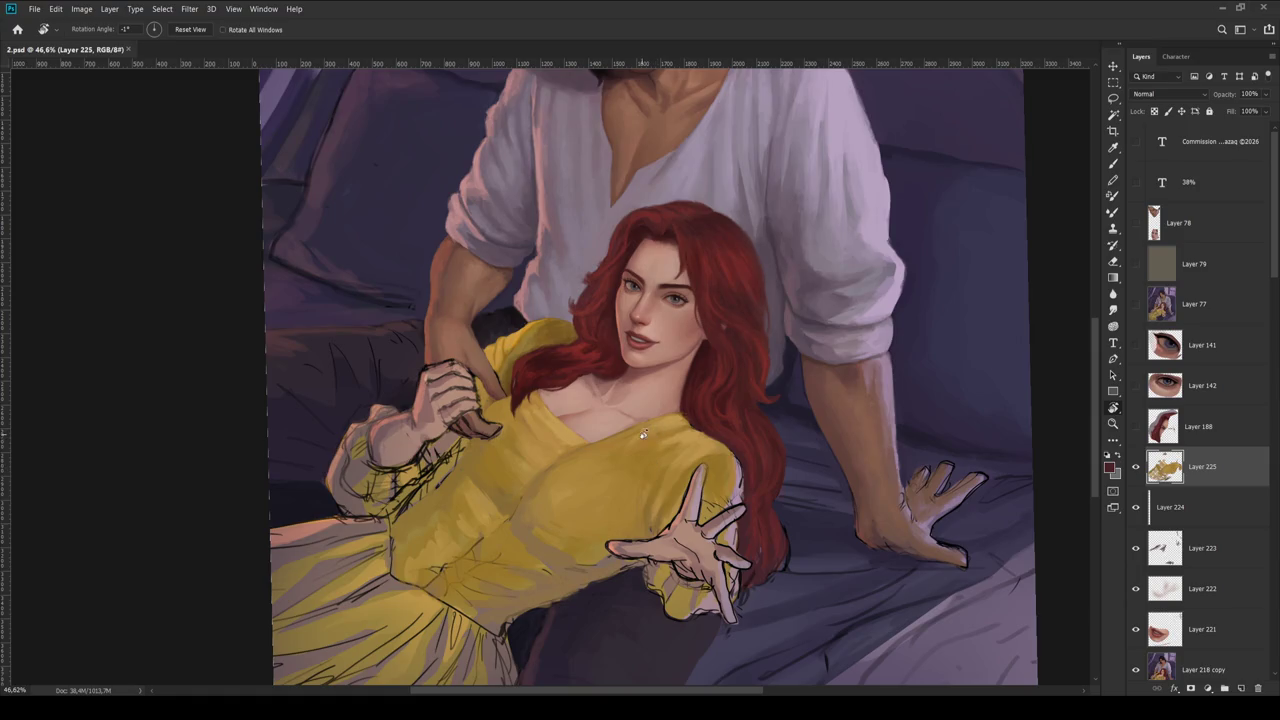
- Tilt the painting counter-clockwise and zoom in on the woman's dress
key(z)
drag(600, 491, 606, 483)
key(ctrl+0)
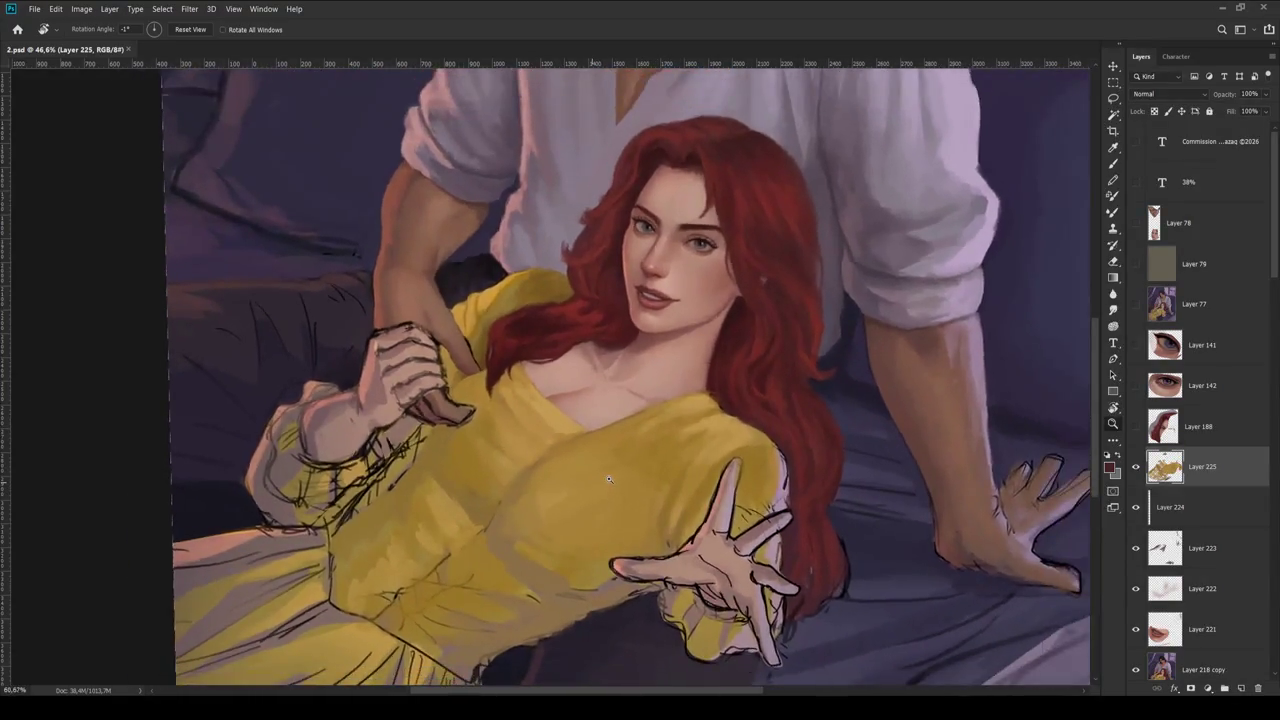
drag(700, 390, 704, 340)
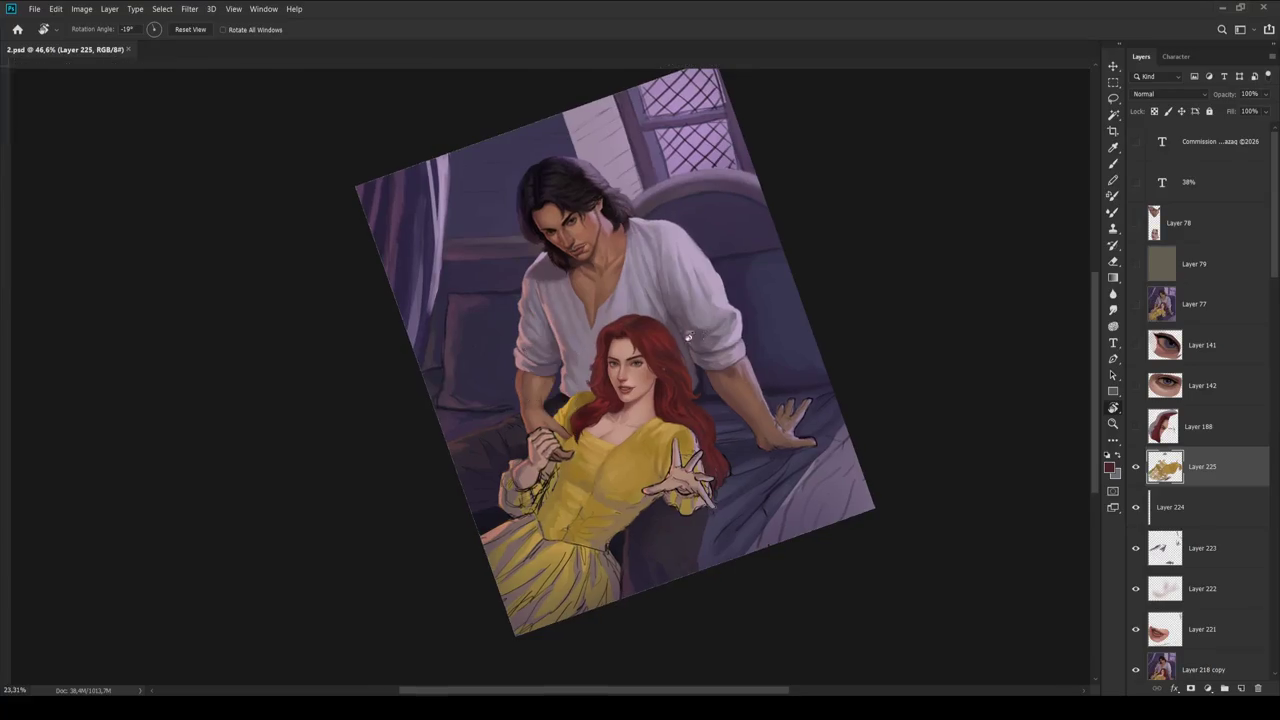
key(z)
mouse_move(600, 455)
mouse_down()
mouse_move(614, 454)
mouse_move(567, 483)
mouse_up()
- Sample the bodice yellow and switch to a larger textured brush
key(i)
click(584, 500)
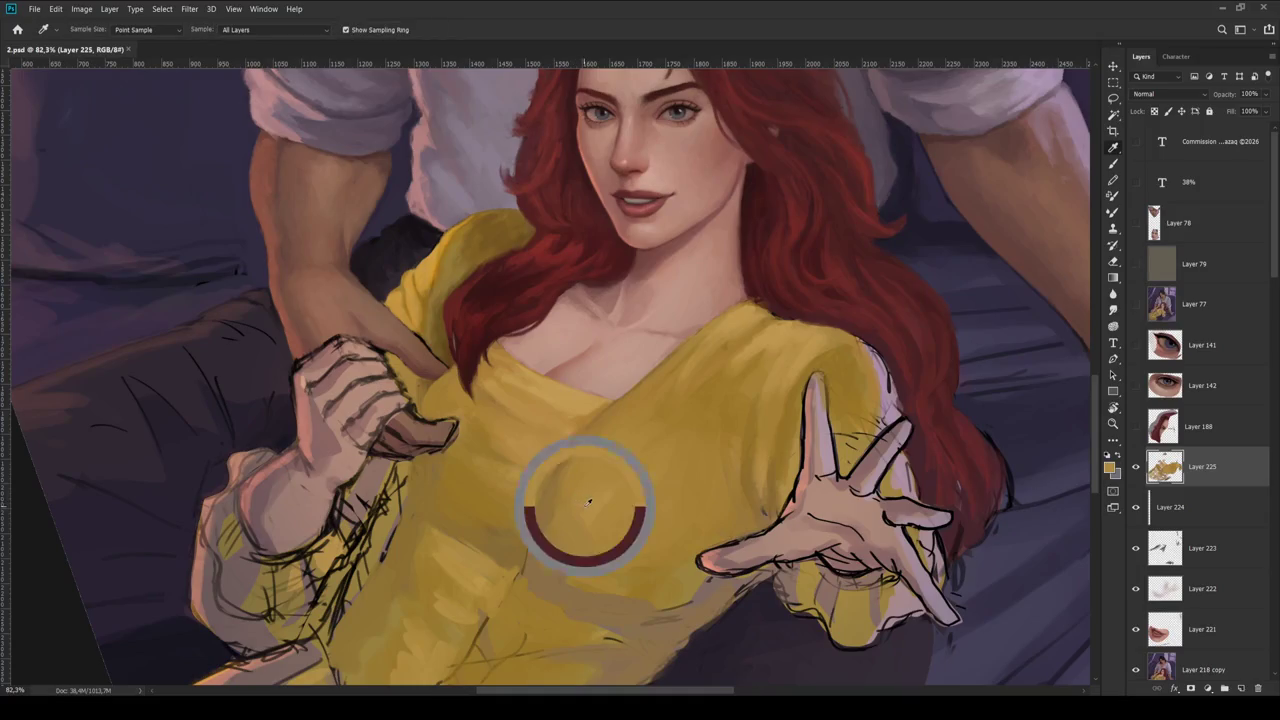
key(b)
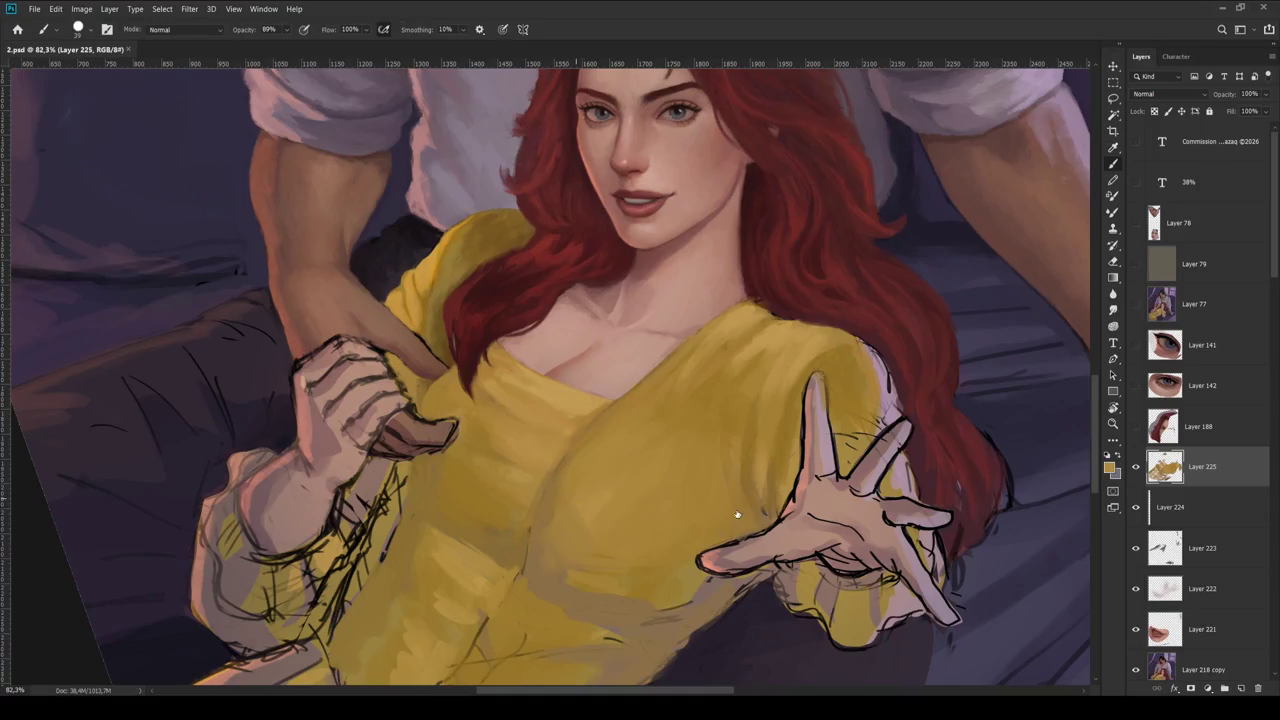
key(period)
- Rotate the painting nearer upright and zoom in closer on the bodice
key(h)
click(650, 377)
key(r)
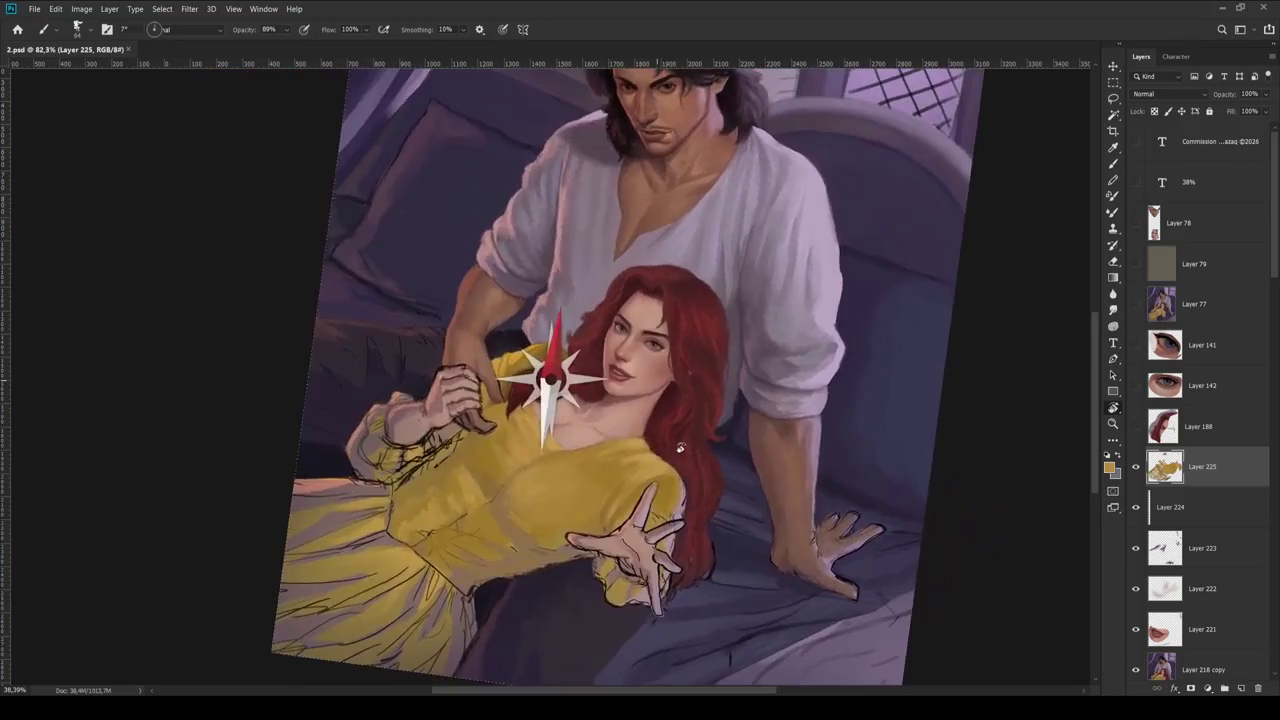
drag(650, 377, 620, 420)
key(z)
click(670, 460)
key(b)
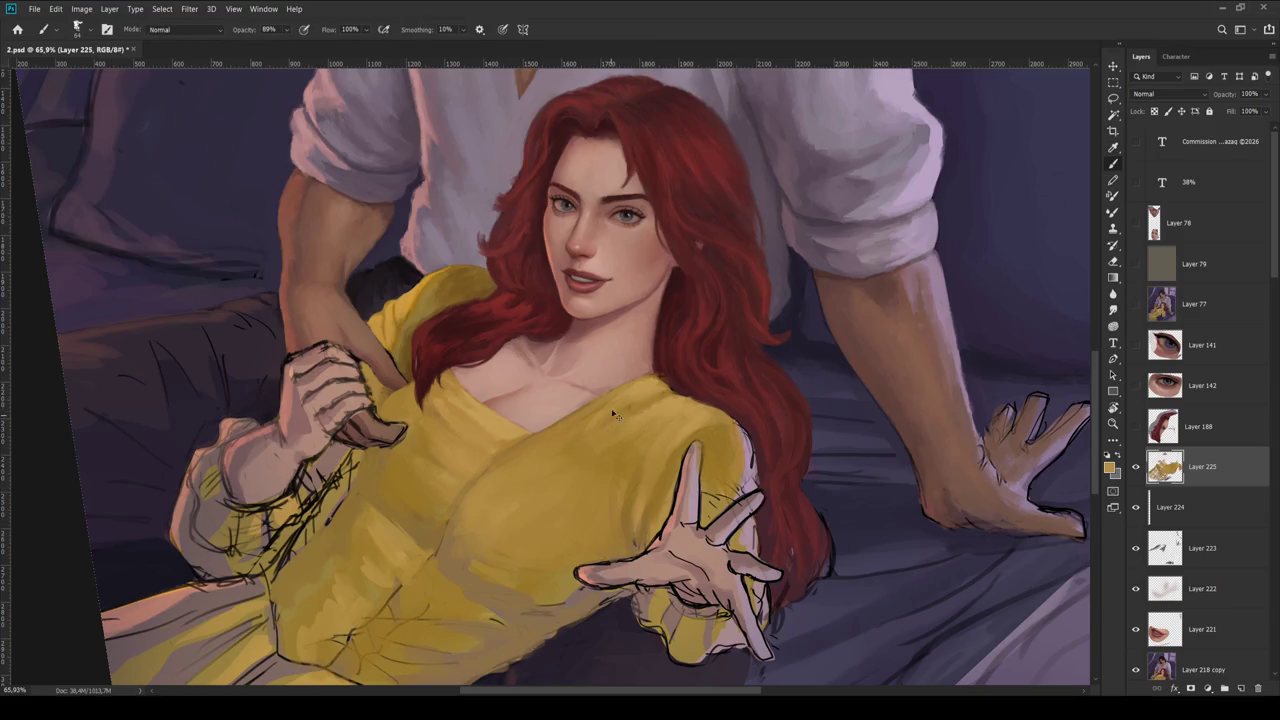
- Sample shades of bodice yellow and make the brush smaller
scroll(460, 412, up, 2)
alt+click(460, 412)
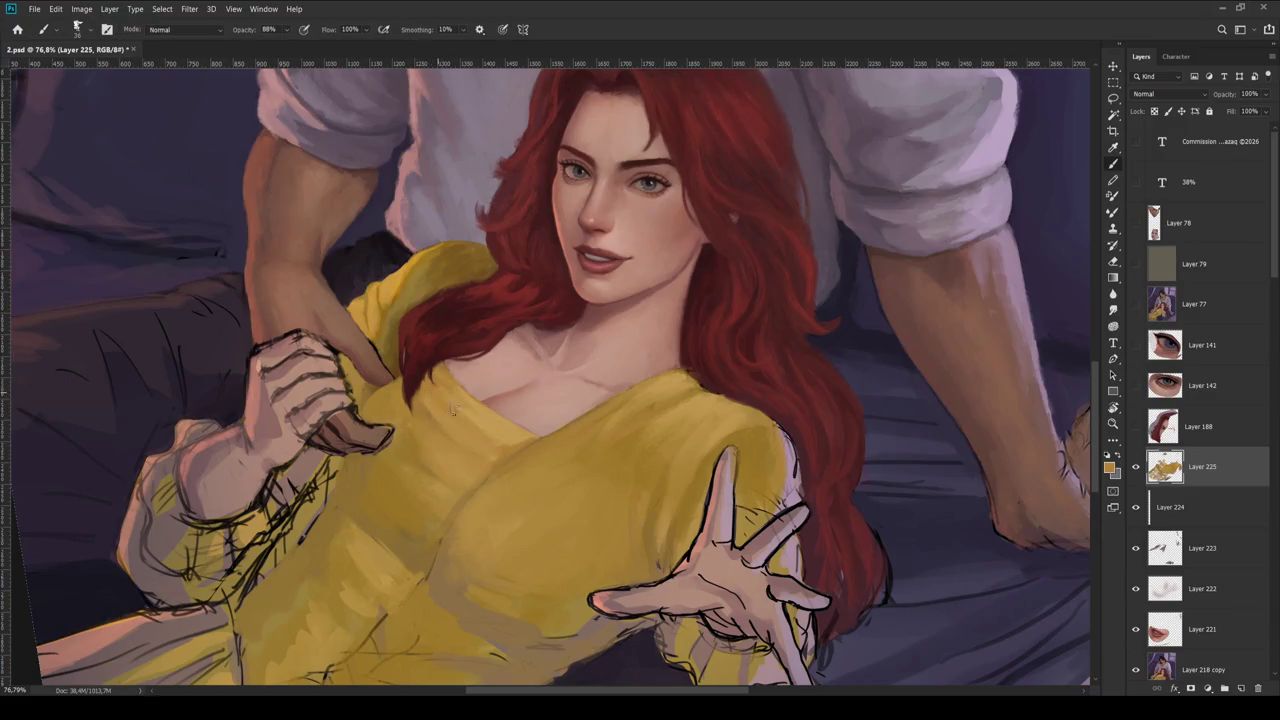
key(bracketleft)
key(bracketleft)
key(bracketleft)
key(9)
alt+click(398, 438)
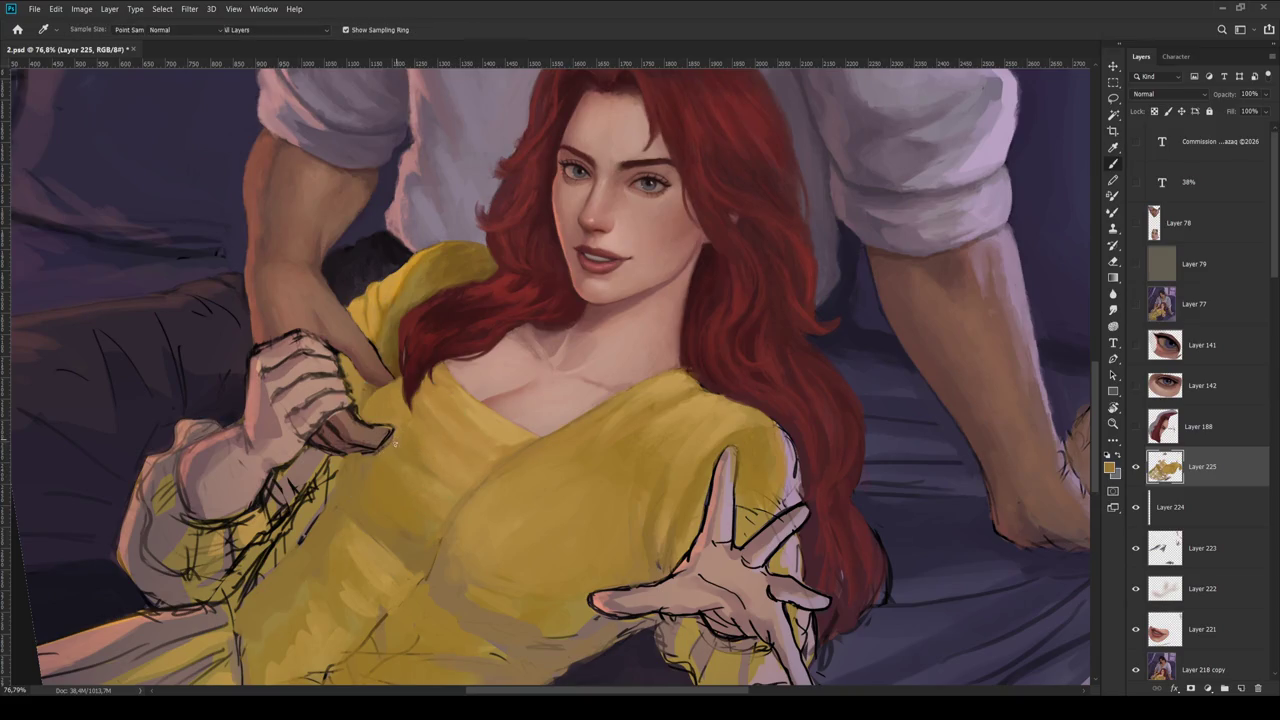
scroll(385, 540, up, 2)
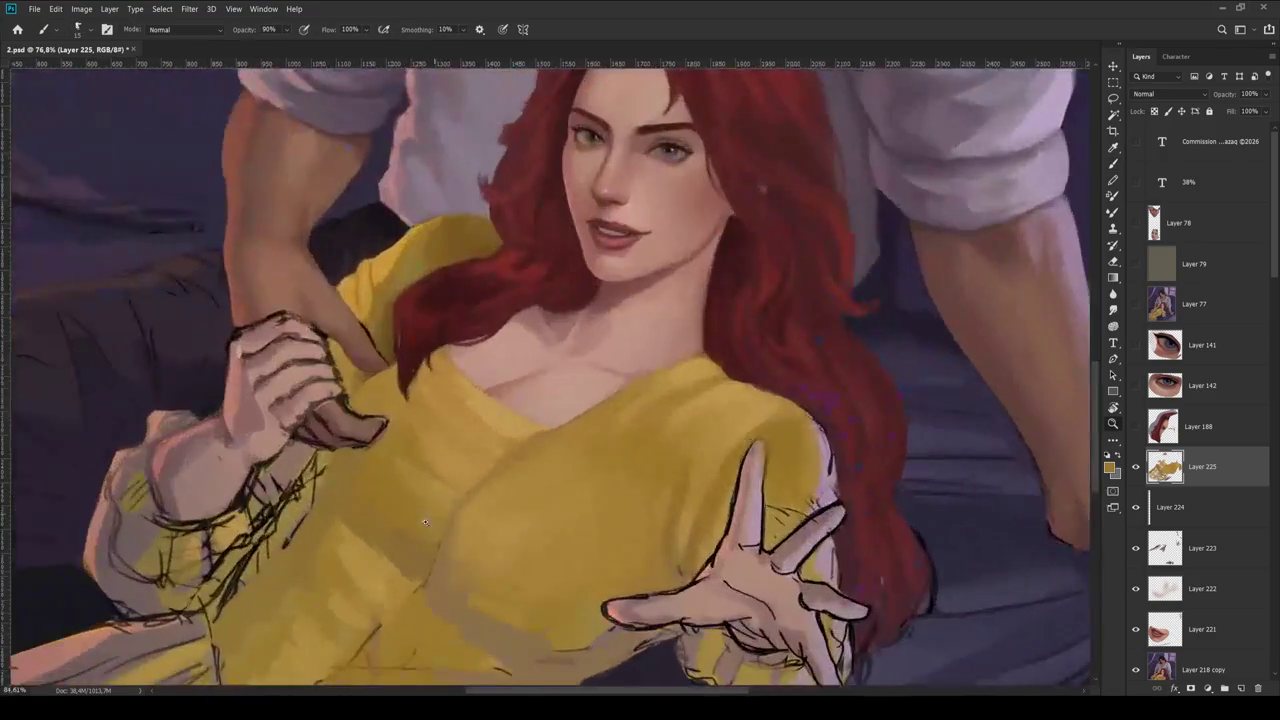
scroll(378, 530, up, 2)
key(b)
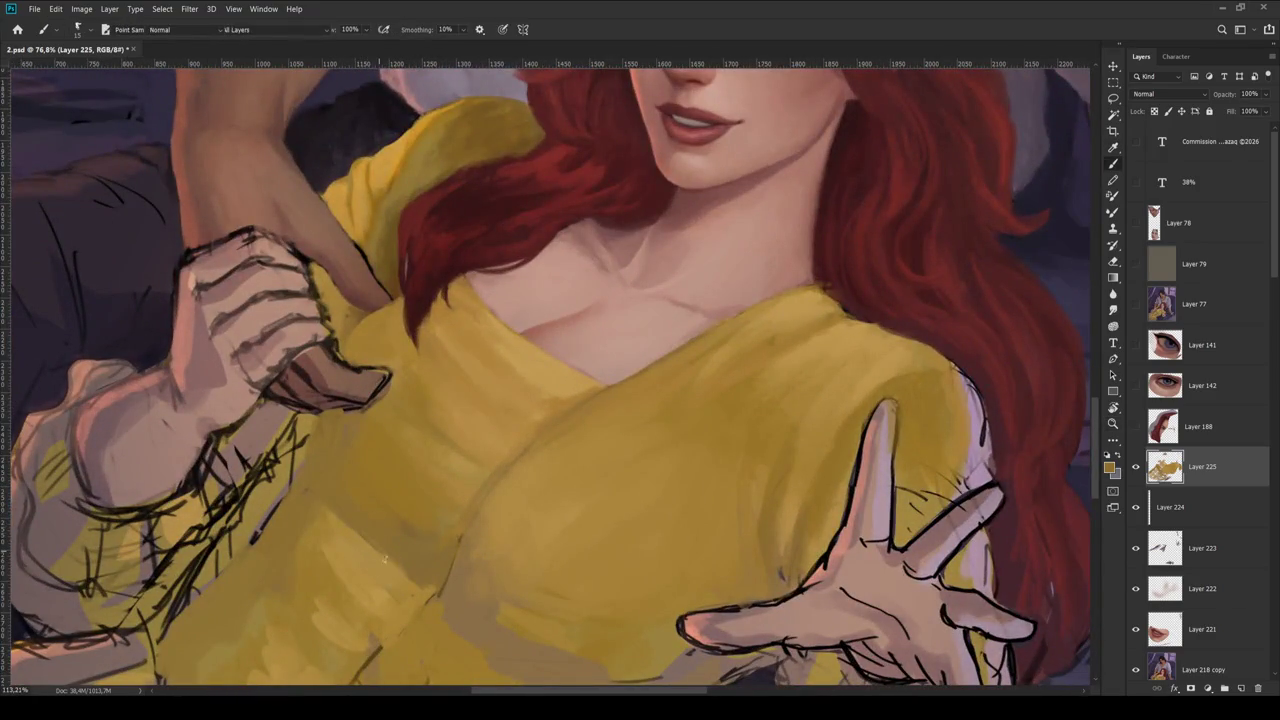
- Blend yellow shading down the bodice and tilt the painting slightly clockwise
drag(432, 568, 358, 675)
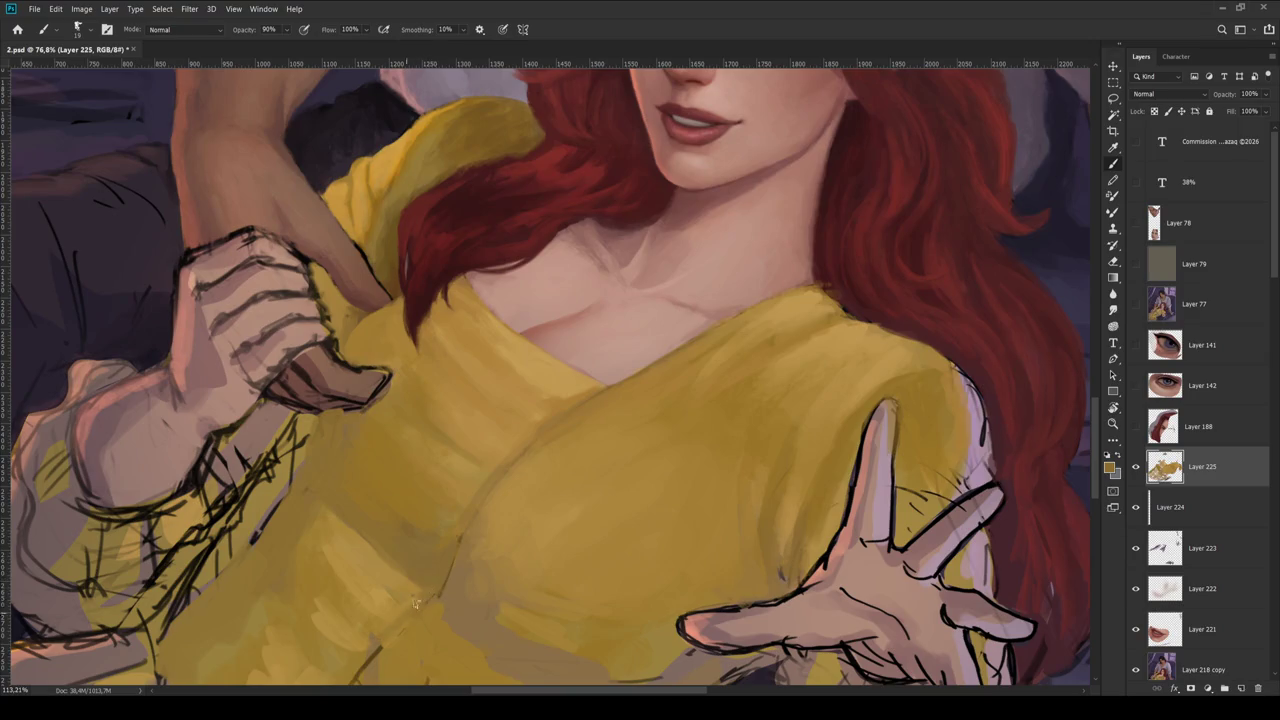
alt+click(375, 605)
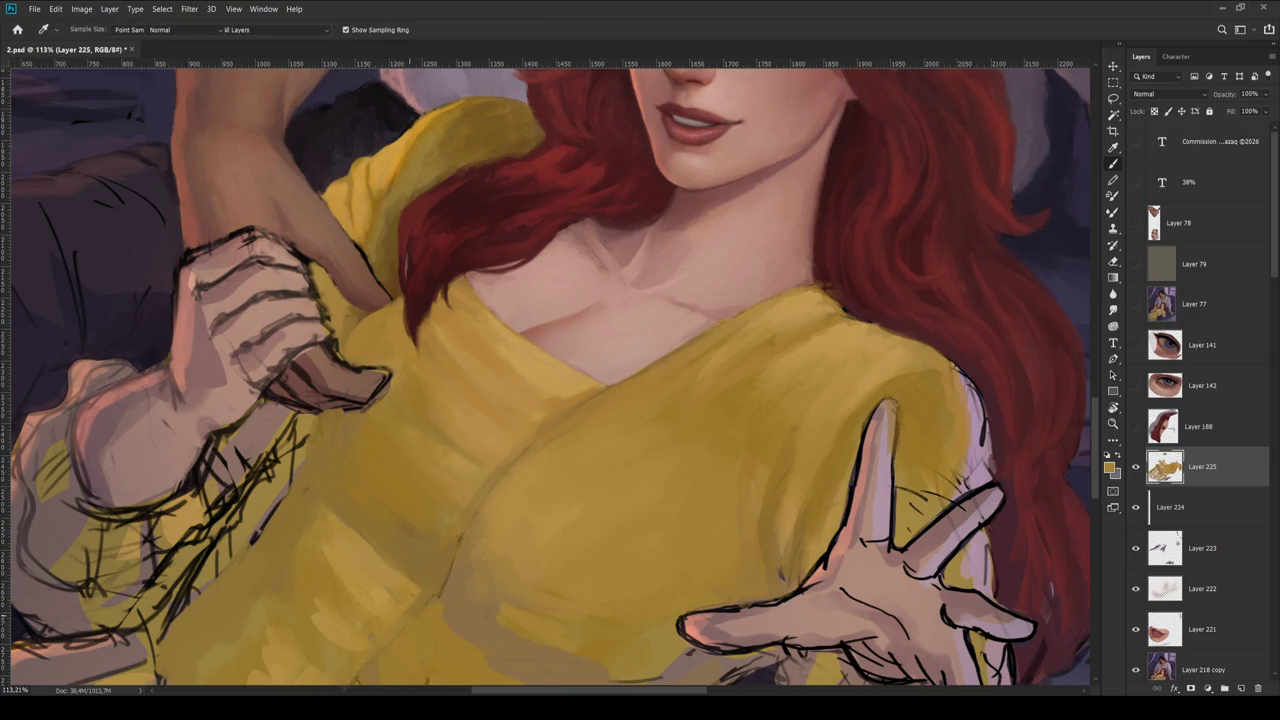
scroll(401, 353, down, 10)
key(r)
drag(634, 403, 695, 390)
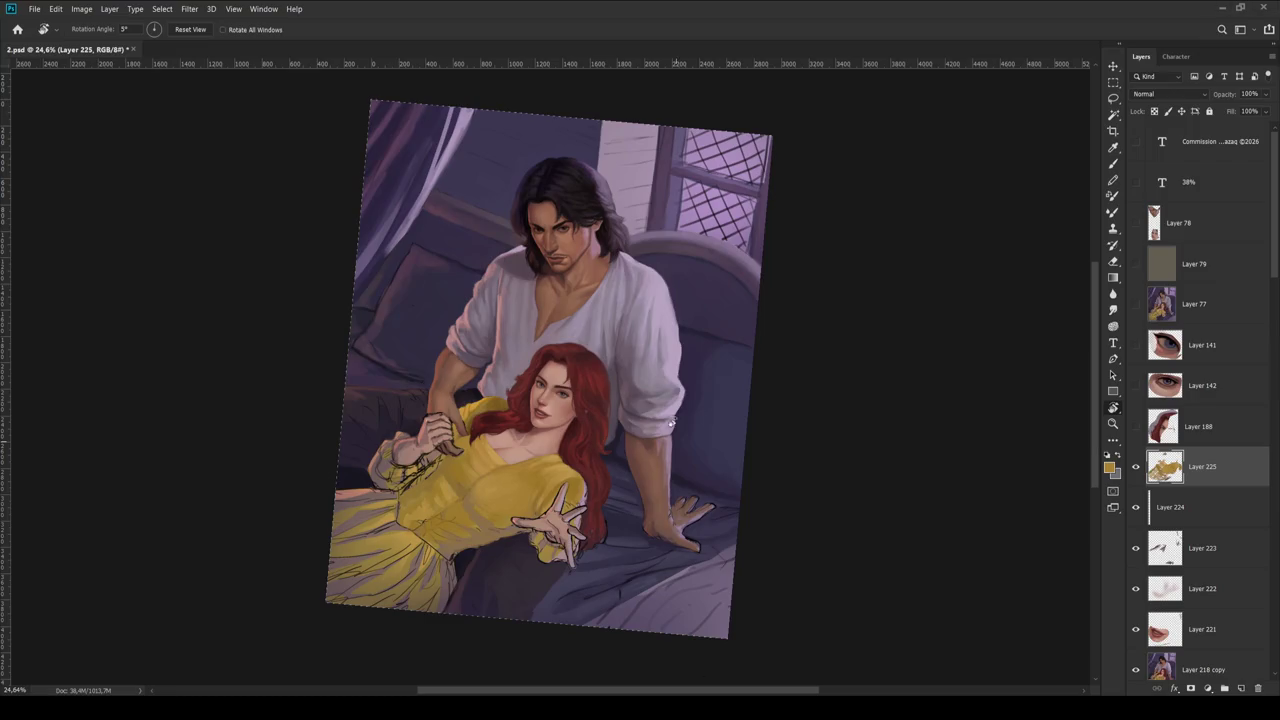
- Zoom onto the bodice, resize the brush, raise its opacity and sample the dress gold
scroll(659, 252, up, 3)
drag(659, 252, 667, 332)
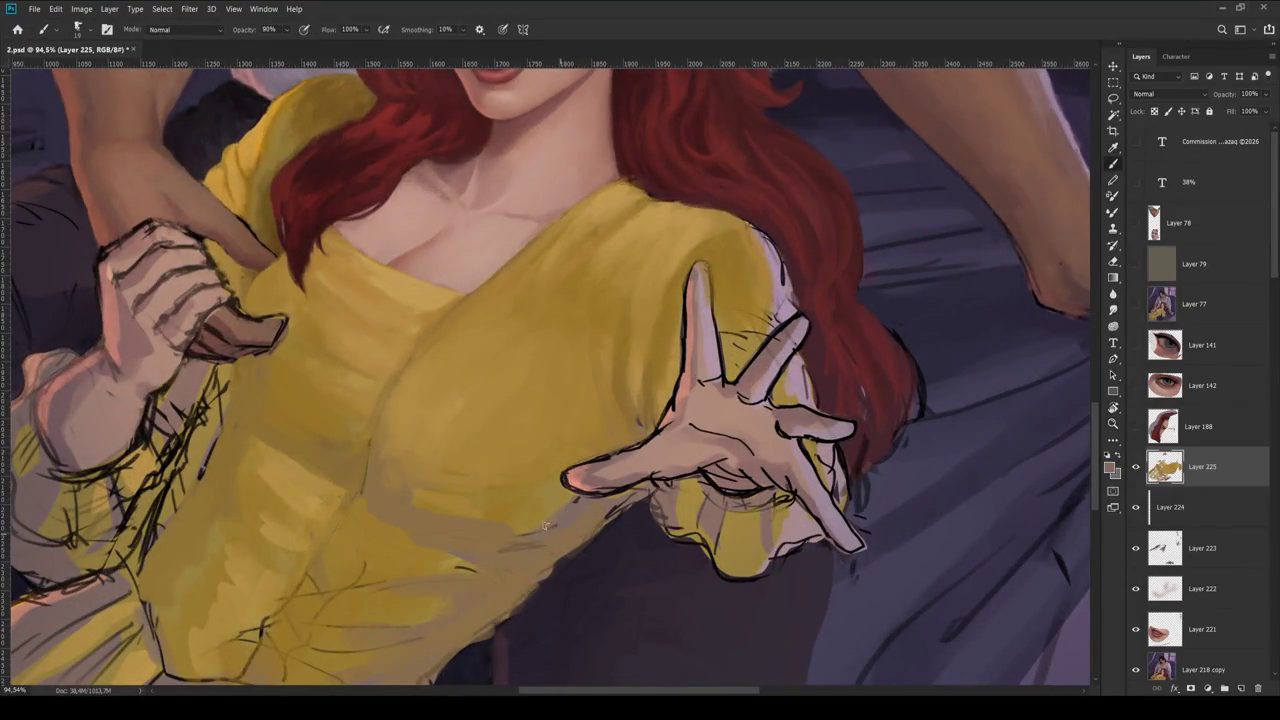
key(bracketright)
key(bracketright)
key(bracketright)
key(bracketleft)
key(bracketleft)
key(bracketleft)
key(9)
key(1)
alt+click(476, 535)
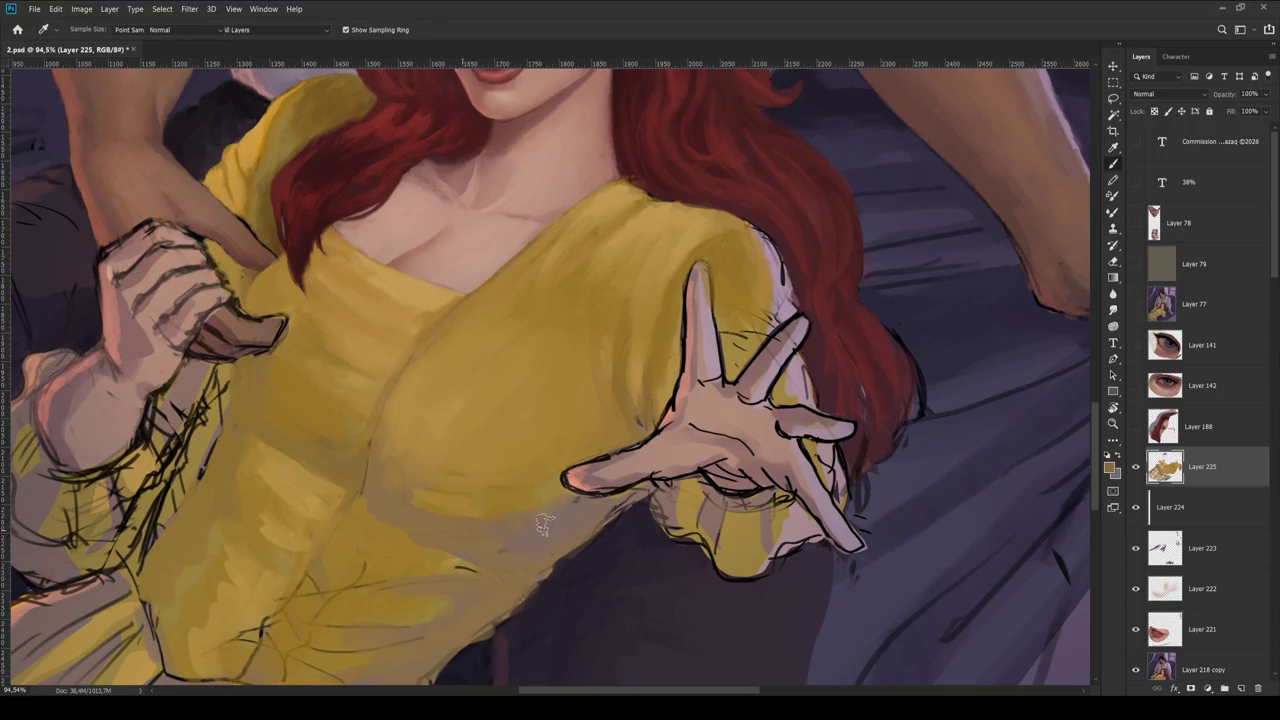
- Zoom out to the whole painting and rotate the canvas view to a new angle
scroll(460, 512, down, 5)
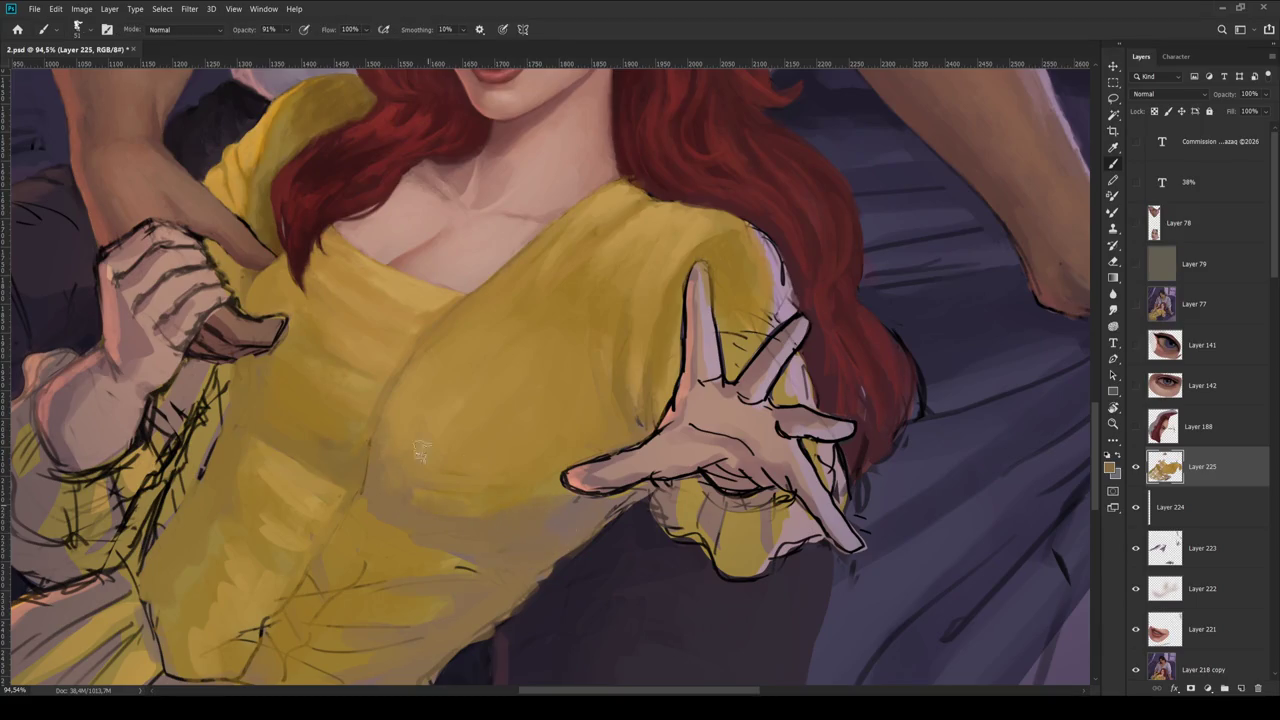
key(z)
scroll(705, 391, down, 2)
scroll(705, 391, down, 4)
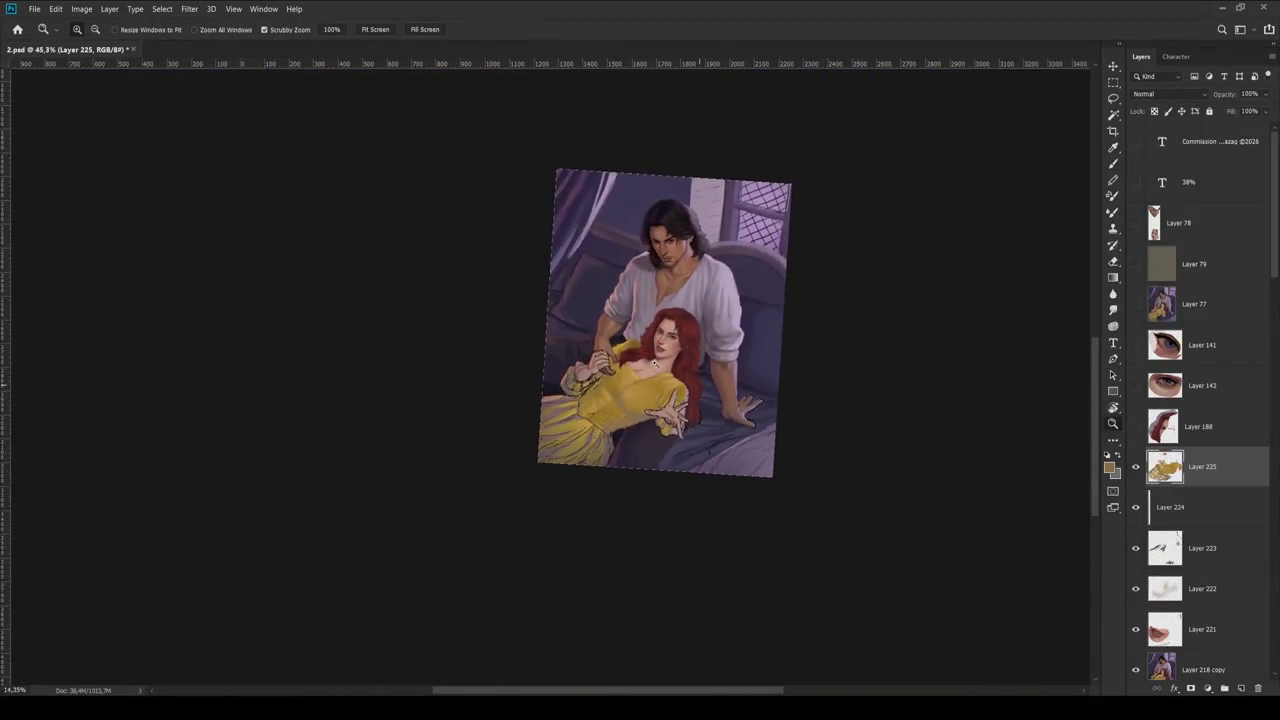
scroll(678, 188, up, 3)
key(r)
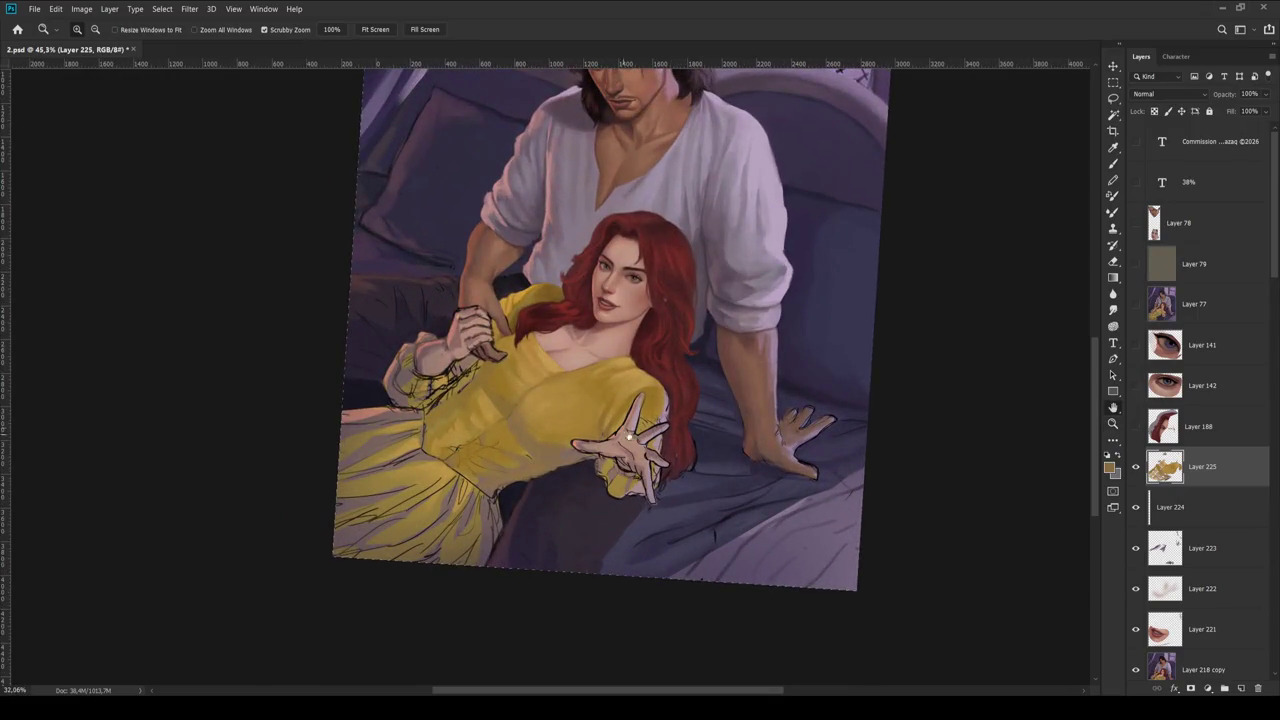
drag(715, 420, 573, 428)
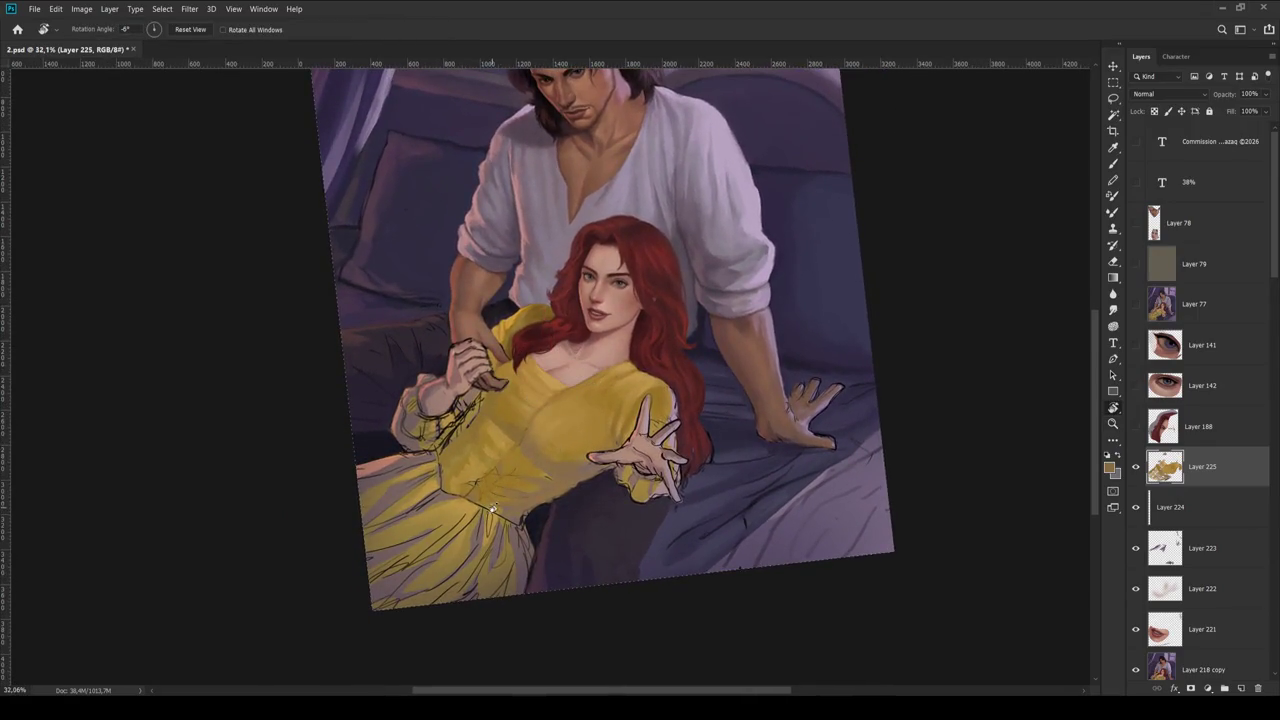
scroll(573, 428, up, 1)
- Sample dress yellows and paint blended shading below the bust
key(i)
scroll(540, 435, up, 2)
scroll(520, 443, up, 1)
click(520, 443)
key(b)
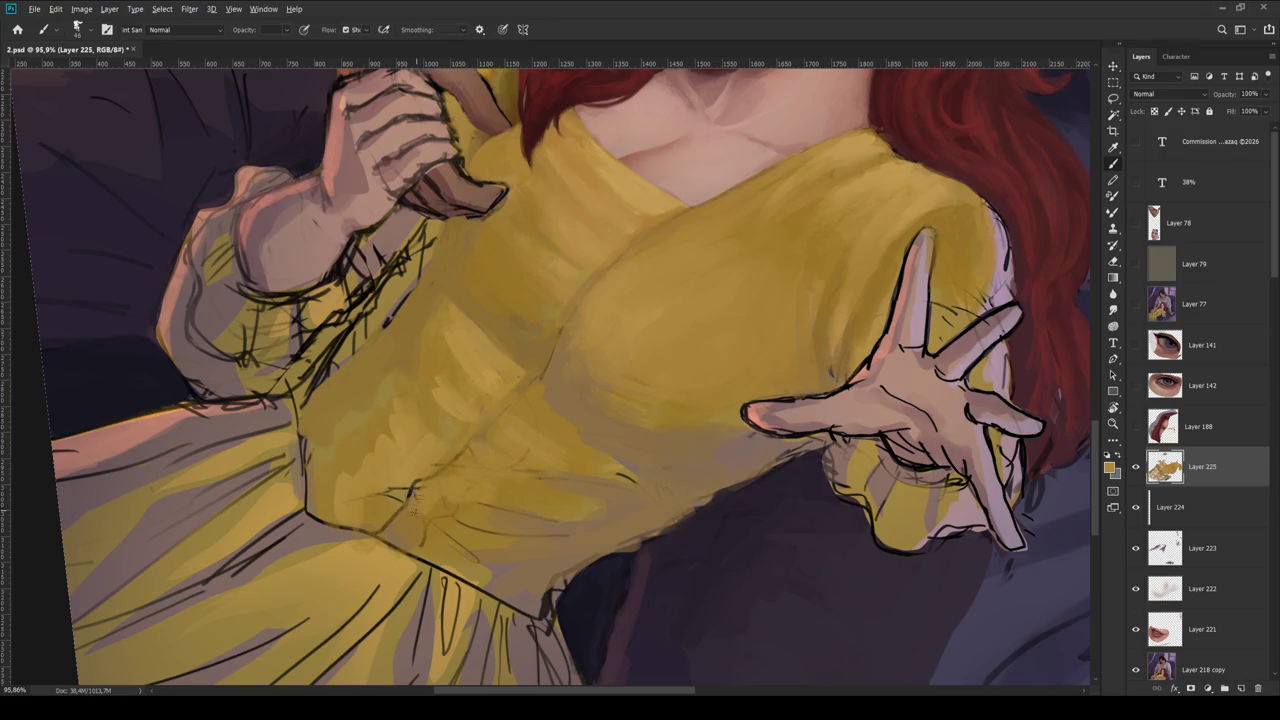
key(i)
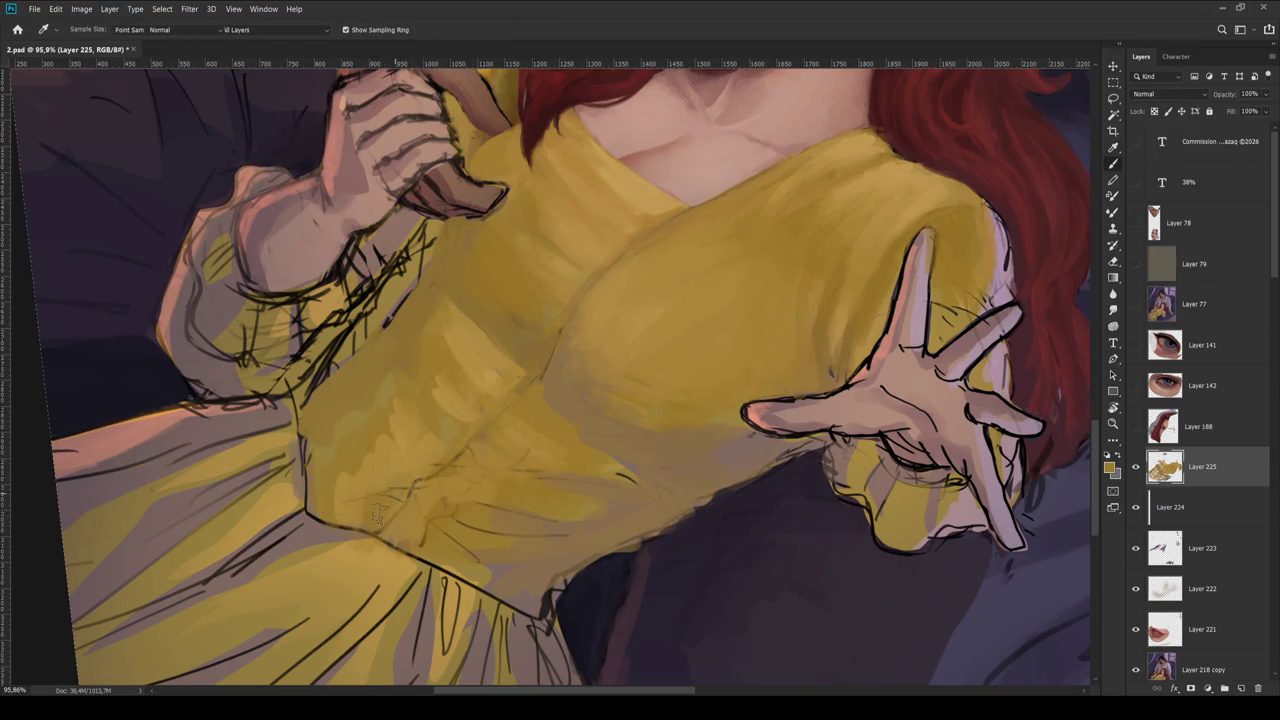
key(b)
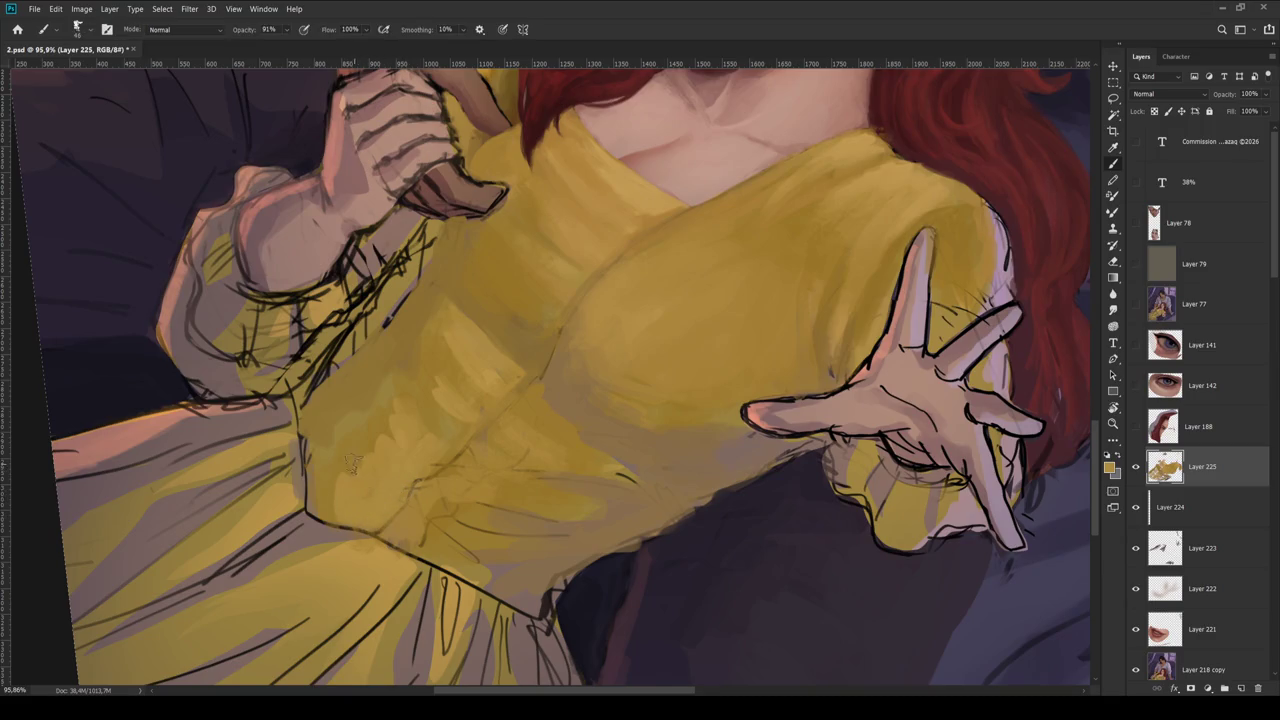
- Rotate the canvas view to a steeper angle over the bodice
scroll(282, 464, down, 5)
scroll(270, 460, down, 2)
scroll(270, 460, up, 2)
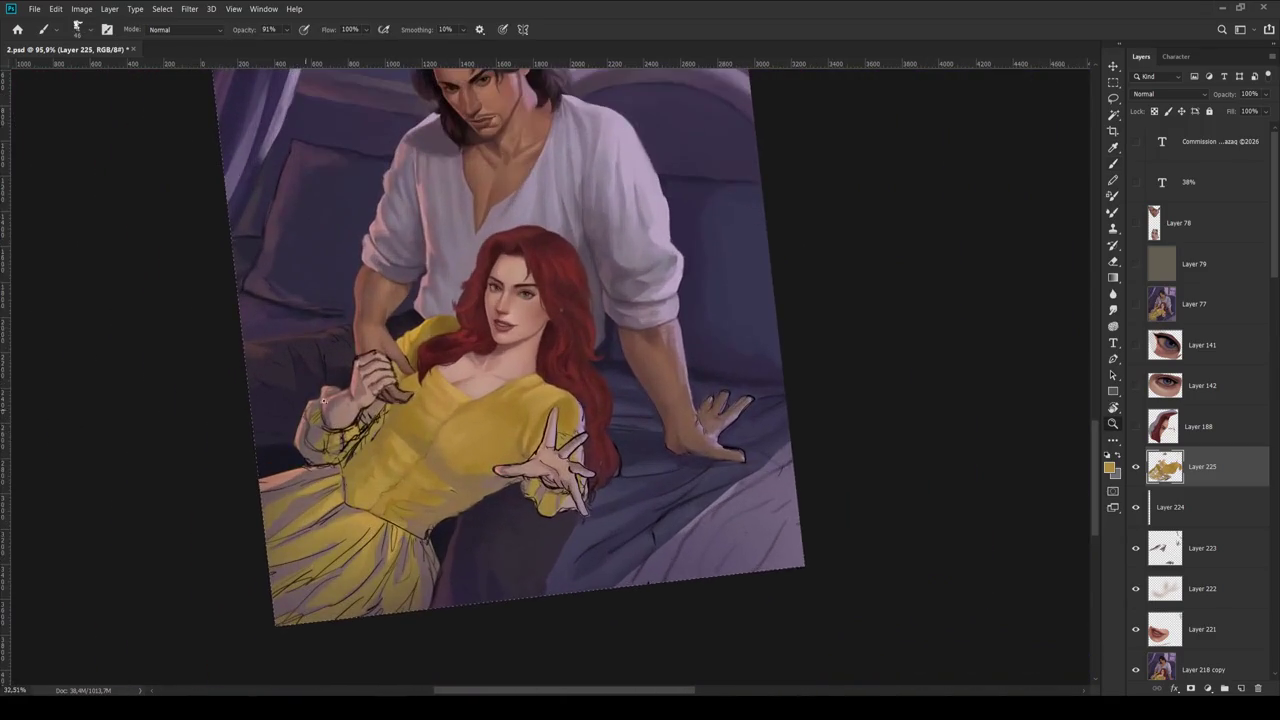
key(r)
mouse_move(690, 365)
mouse_down()
mouse_move(630, 263)
mouse_move(670, 300)
mouse_up()
scroll(505, 453, up, 4)
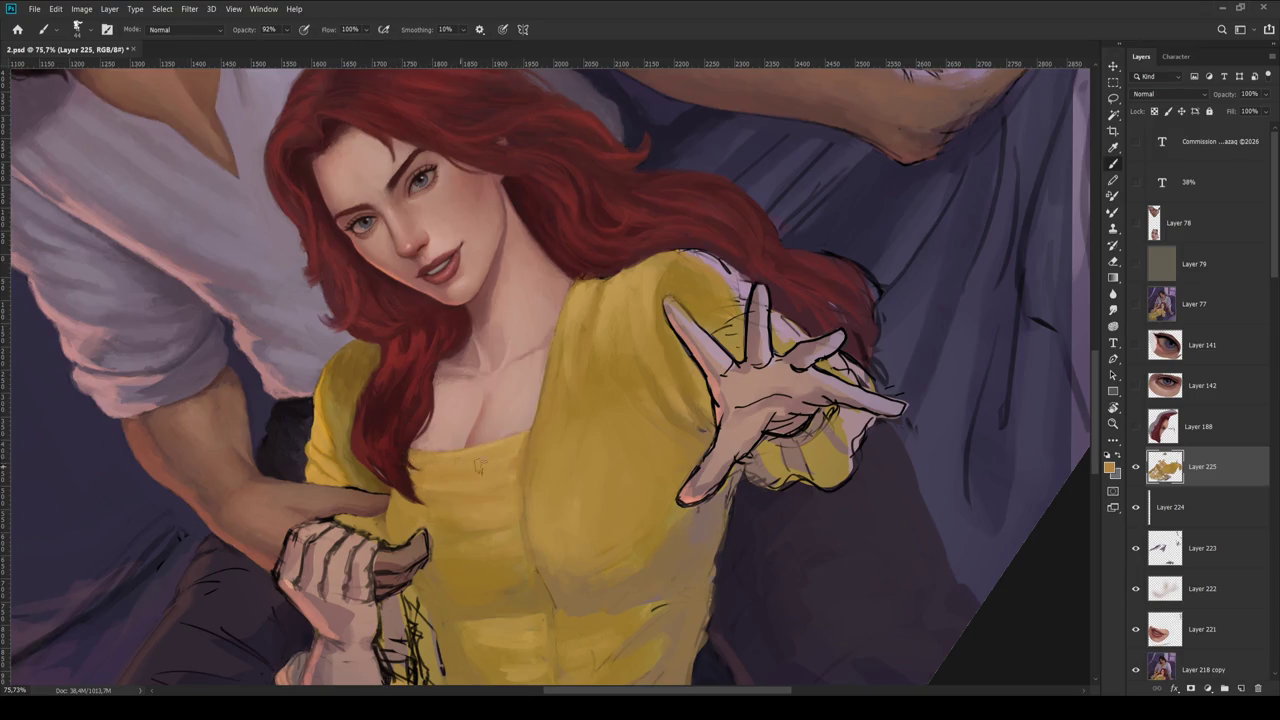
- Fit the painting to the window, then zoom in around the woman's waist and dress
key(ctrl+0)
key(z)
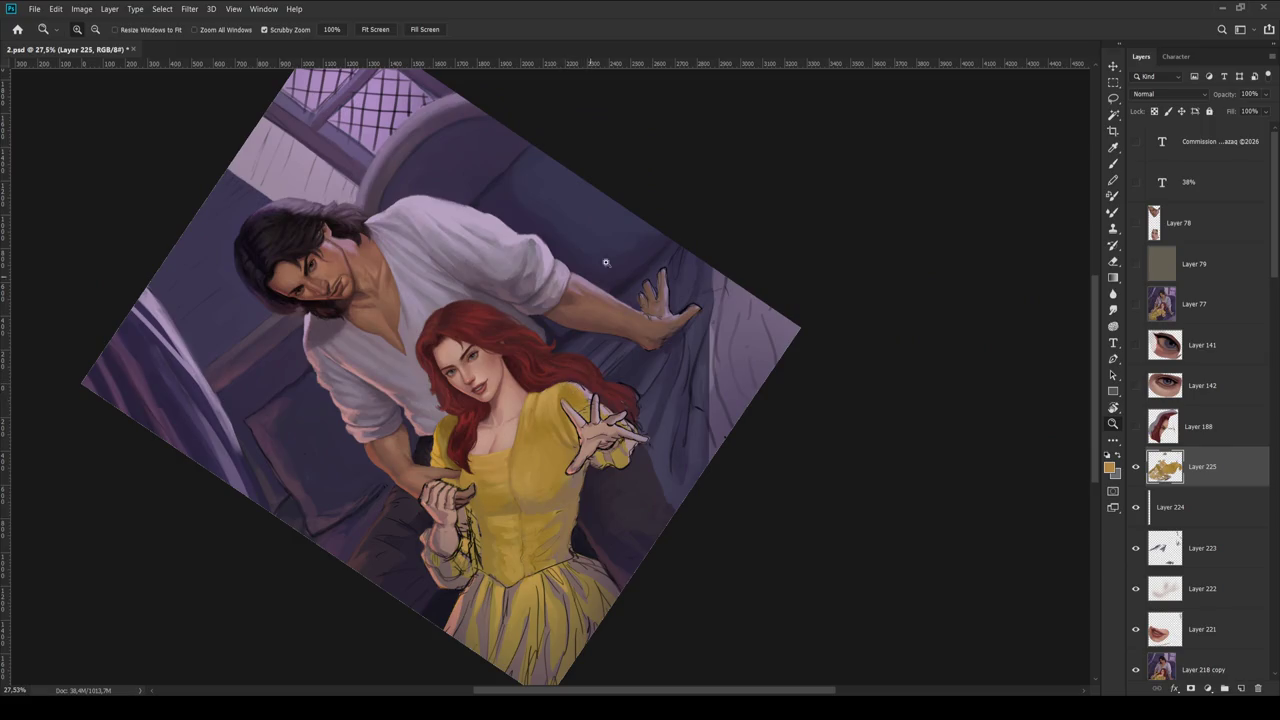
mouse_move(500, 504)
mouse_down()
mouse_move(534, 478)
mouse_move(570, 478)
mouse_up()
key(b)
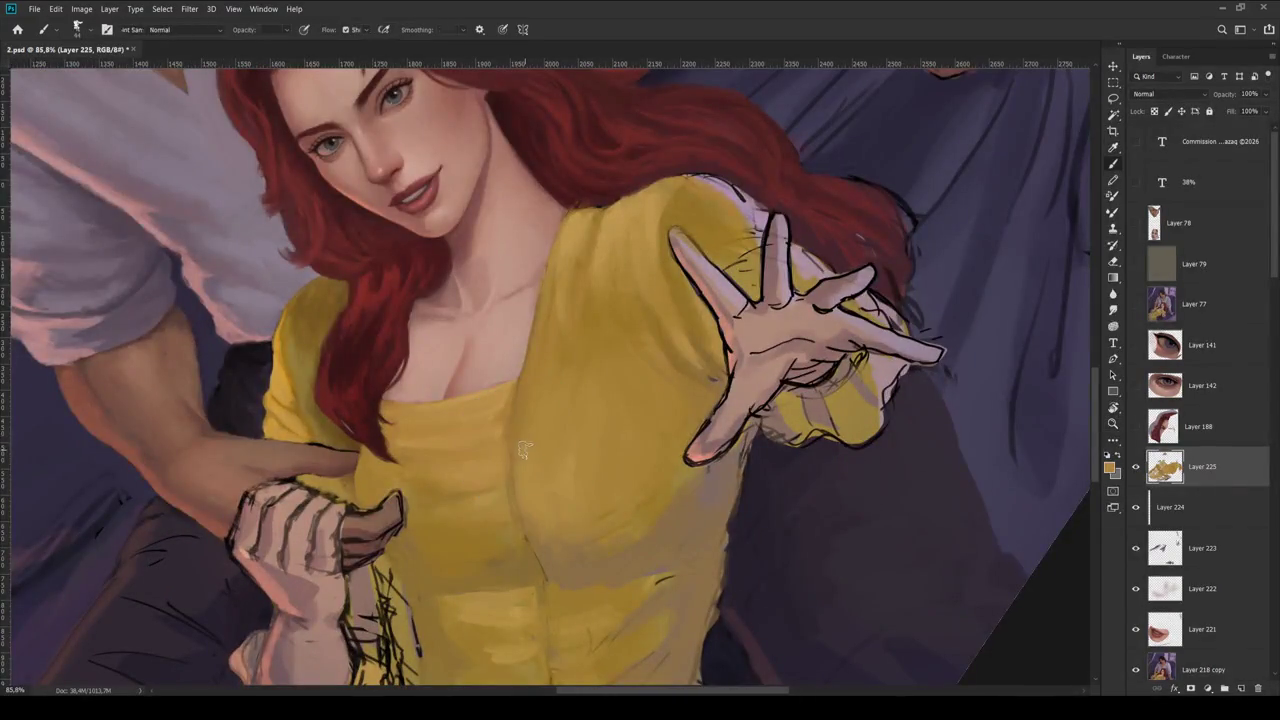
key(ctrl+0)
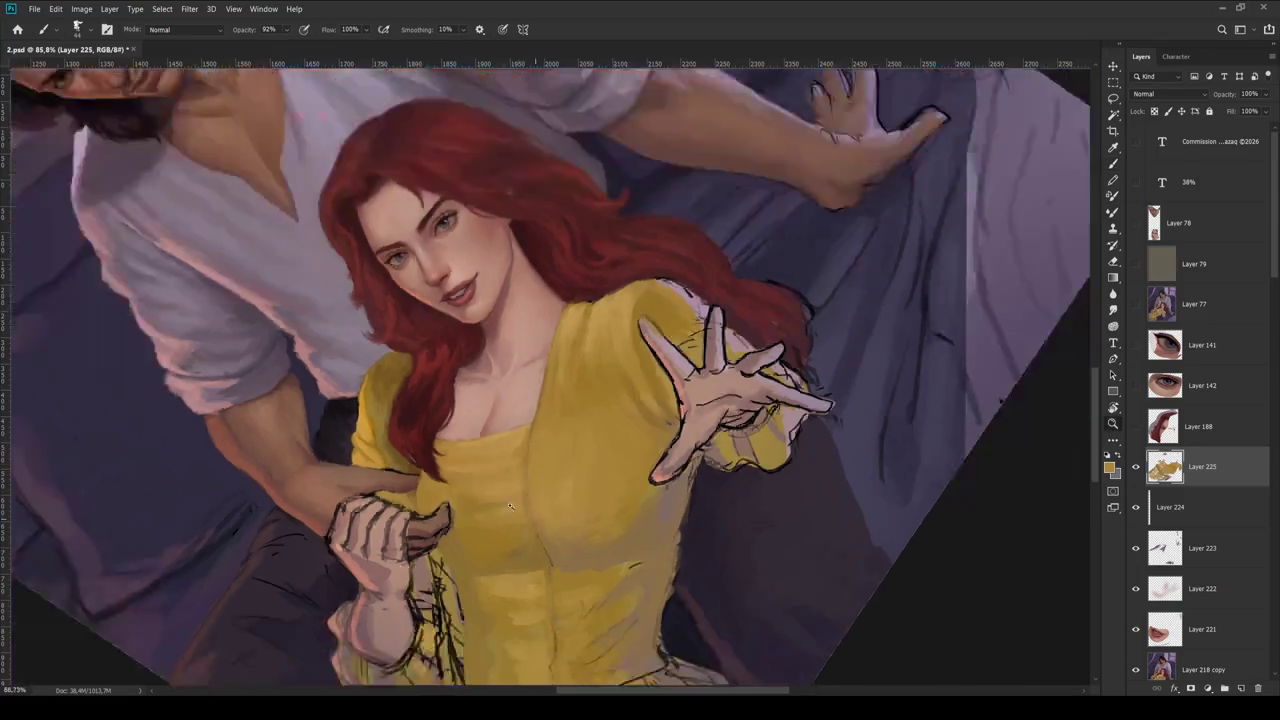
key(z)
drag(540, 484, 596, 484)
key(b)
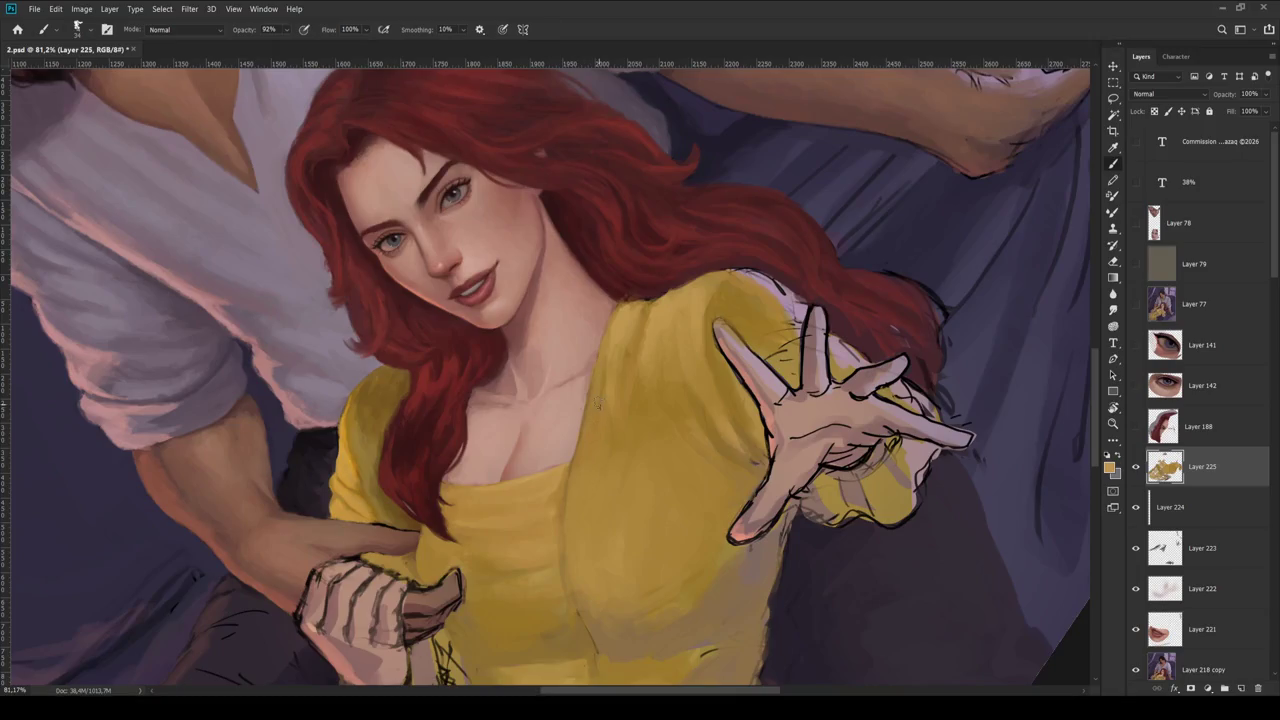
- Paint a lighter yellow highlight on the bodice and sample another bodice yellow
mouse_move(578, 488)
mouse_down()
mouse_move(576, 538)
mouse_move(628, 523)
mouse_up()
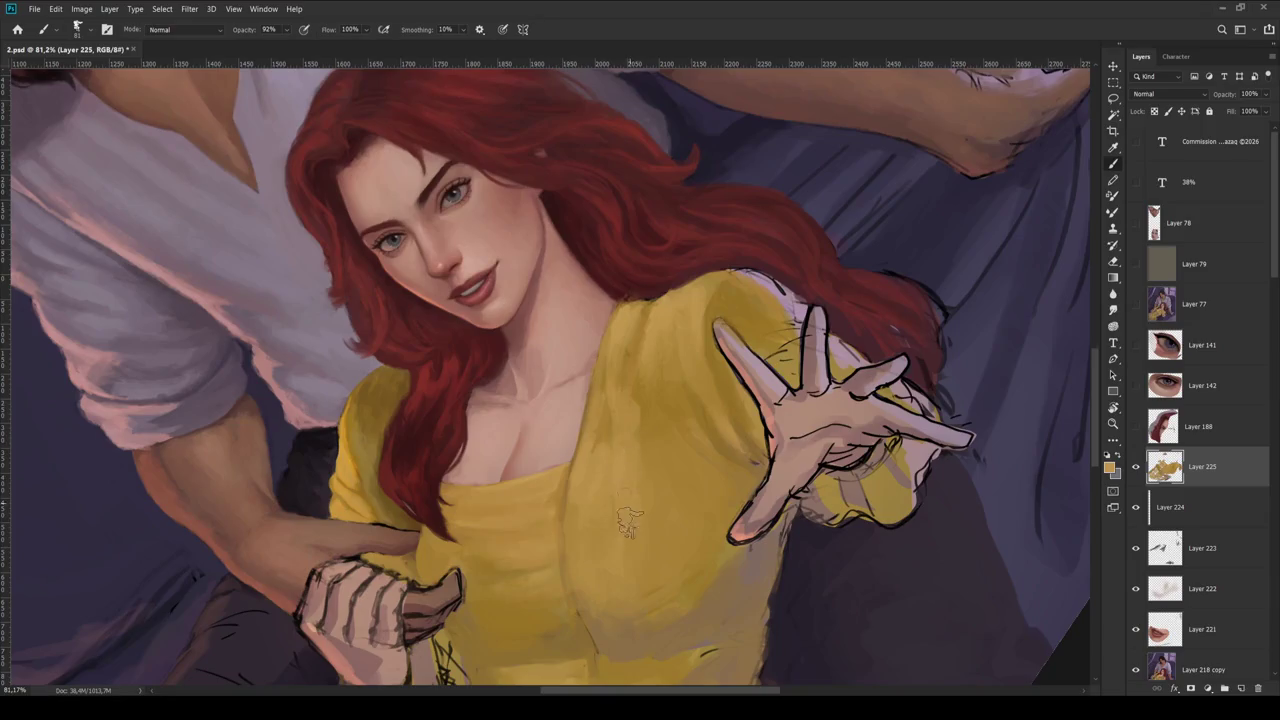
key(i)
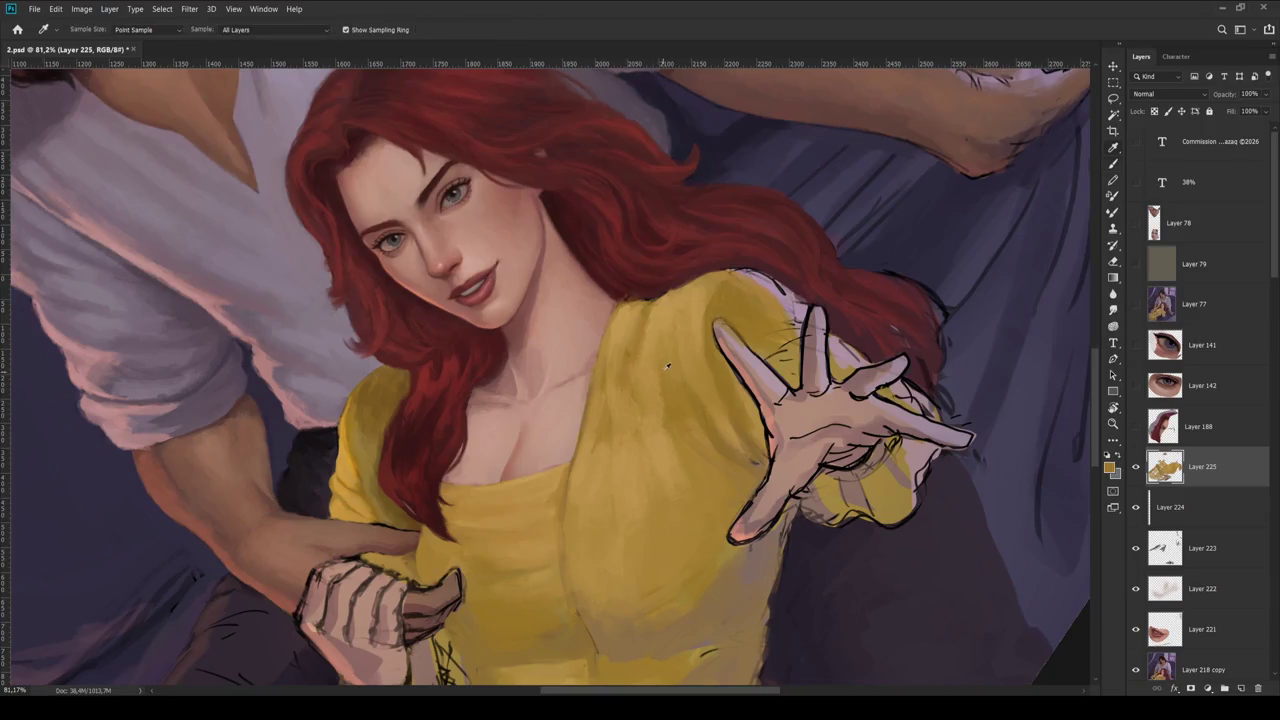
click(668, 366)
key(b)
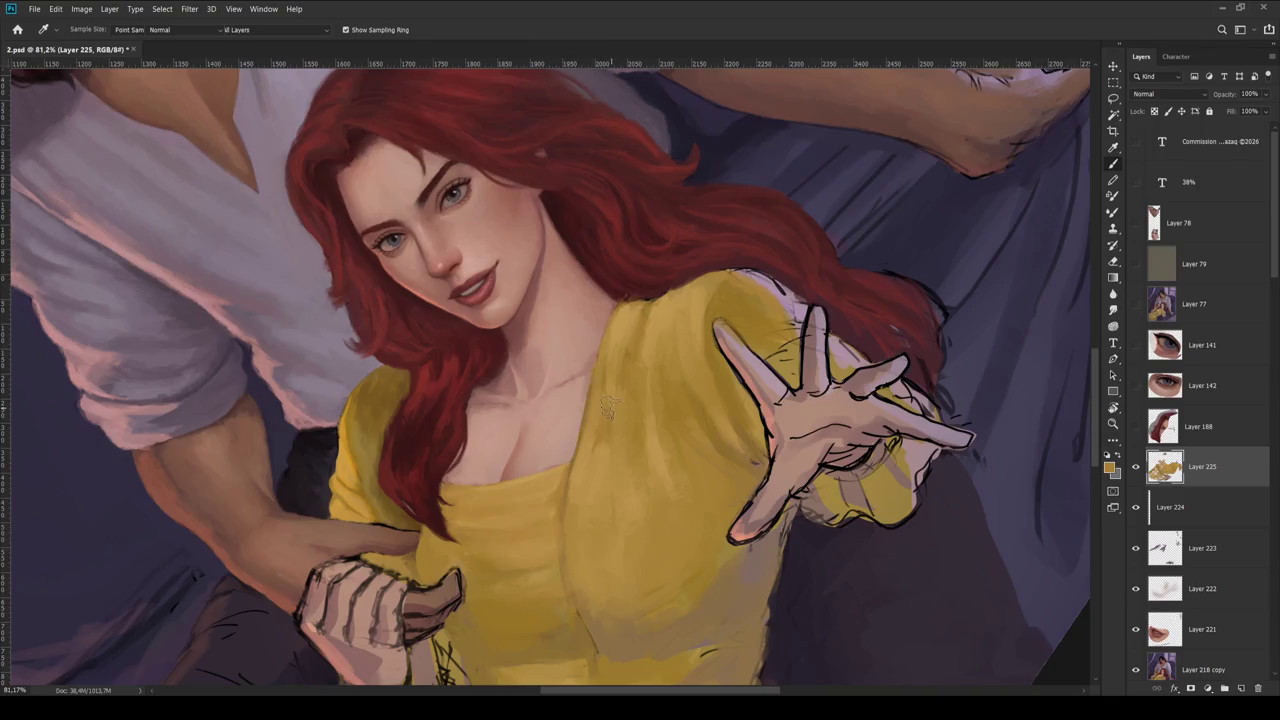
- Rotate the canvas view back toward upright to check the whole painting
key(ctrl+0)
mouse_move(660, 540)
mouse_down()
mouse_move(682, 555)
mouse_move(519, 596)
mouse_up()
key(r)
key(ctrl+0)
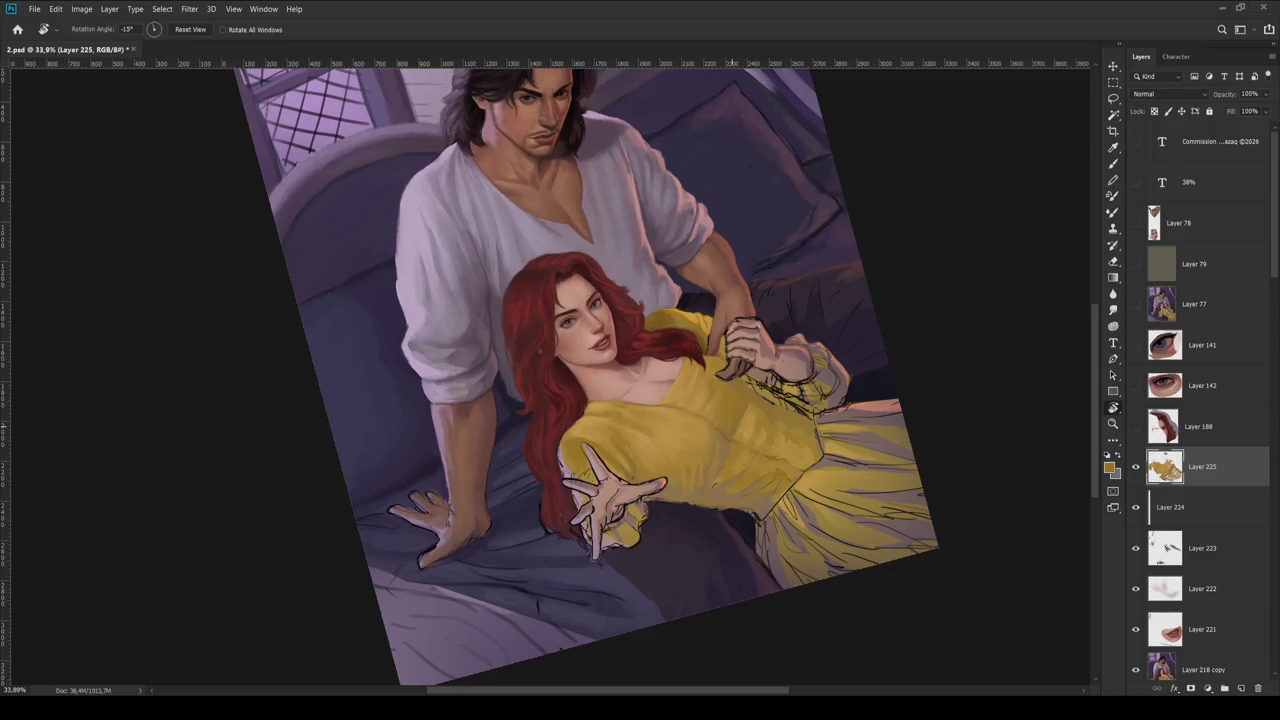